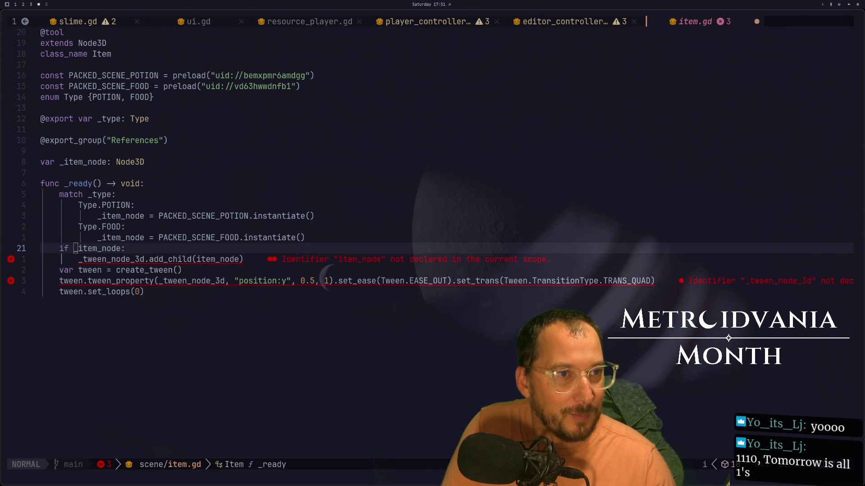
In item.gd, drop the _tween_node_3d prefix so add_child(_item_node) is called directly, and save
click(337, 260)
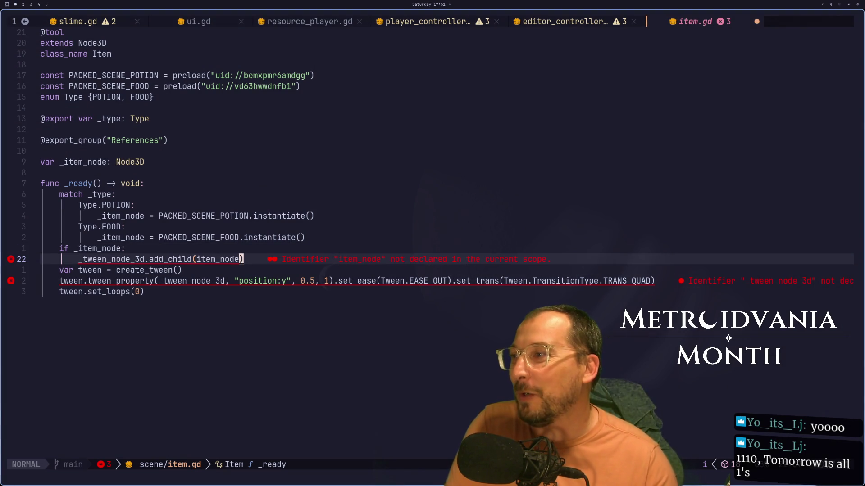
text(if _)
key(Escape)
key(g)
key(j)
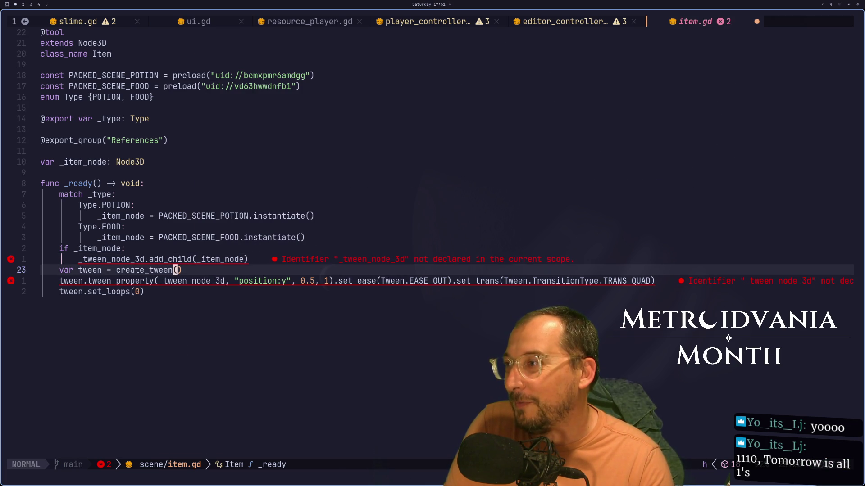
key(g)
key(j)
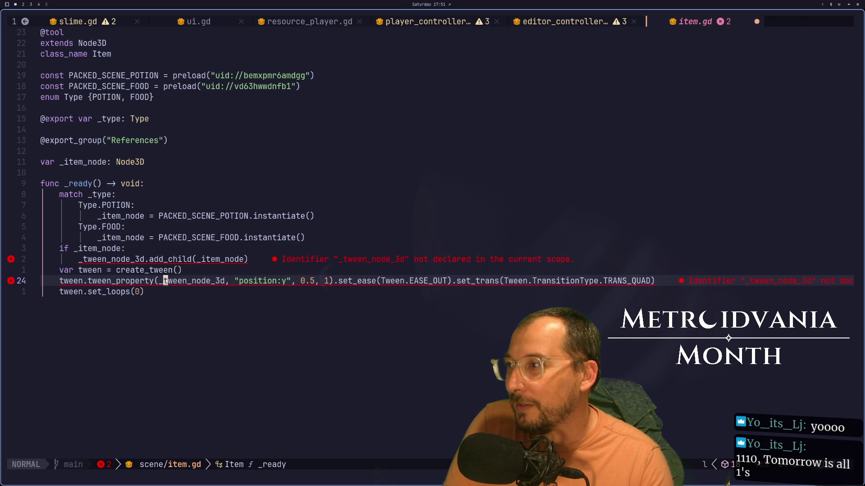
key(g)
key(k)
key(g)
key(k)
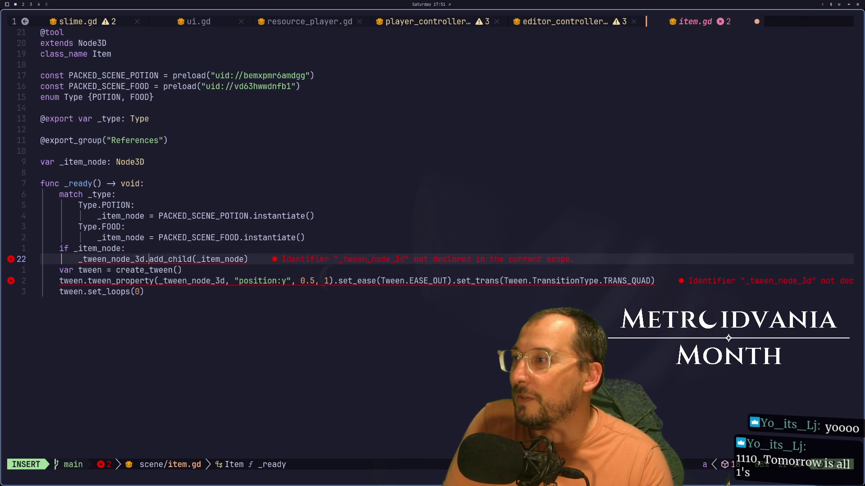
key(x)
key(c)
key(T)
key(w)
key(BackSpace)
key(Escape)
text(:w)
key(Return)
Make the tween_property call animate _item_node instead of _tween_node_3d, then save with :w
key(j)
key(j)
key(l)
click(179, 281)
key(E)
key(Escape)
key(i)
key(BackSpace)
key(BackSpace)
key(BackSpace)
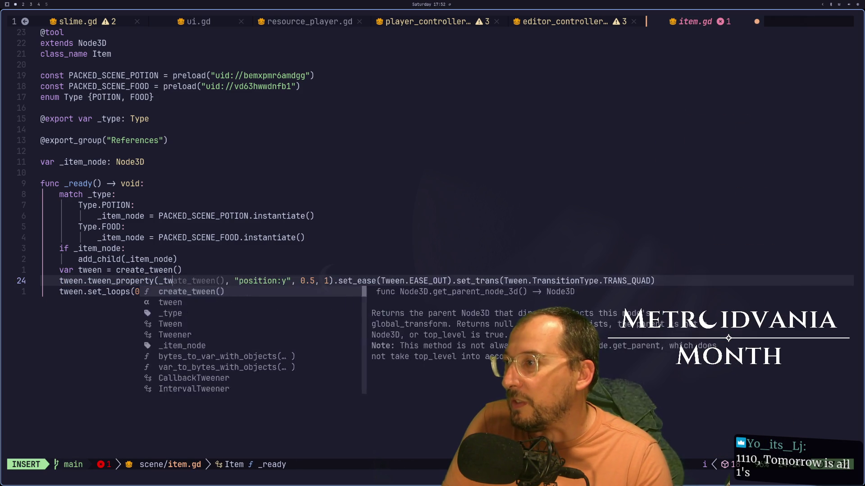
text((P)
key(BackSpace)
text(_item_node)
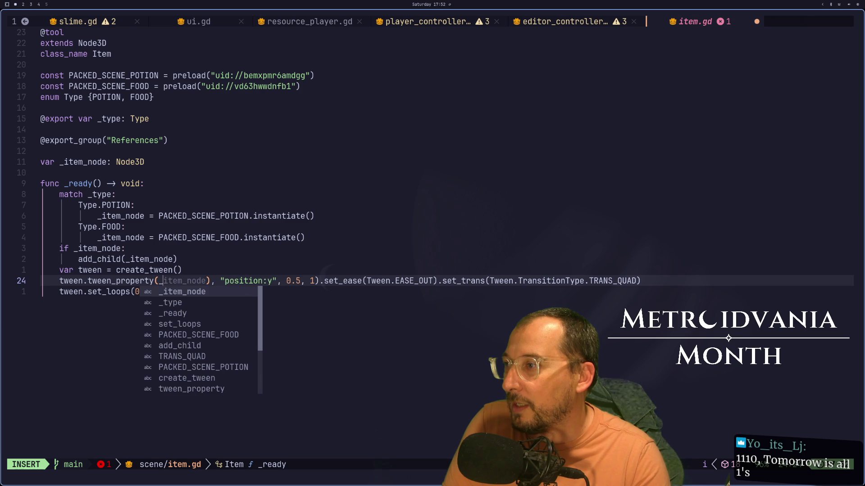
key(Escape)
text(x:w)
key(Return)
key(super+2)
key(super+4)
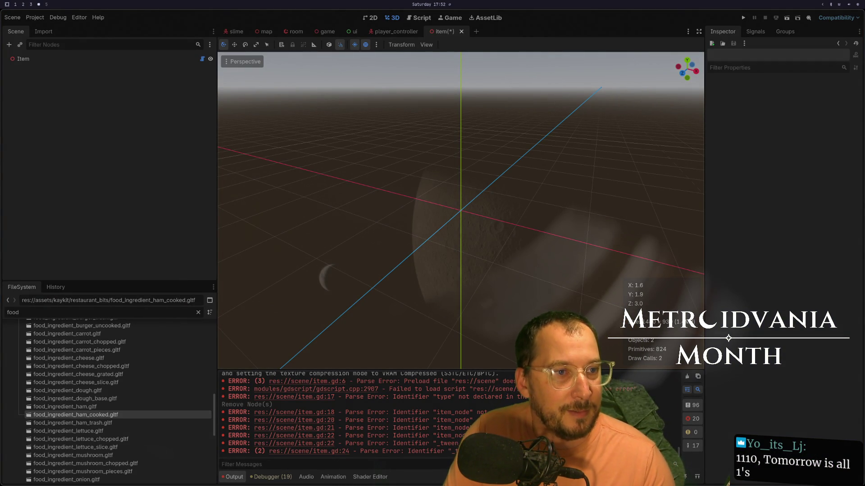
Run the project from the Godot editor and make the game window full-screen
key(super+2)
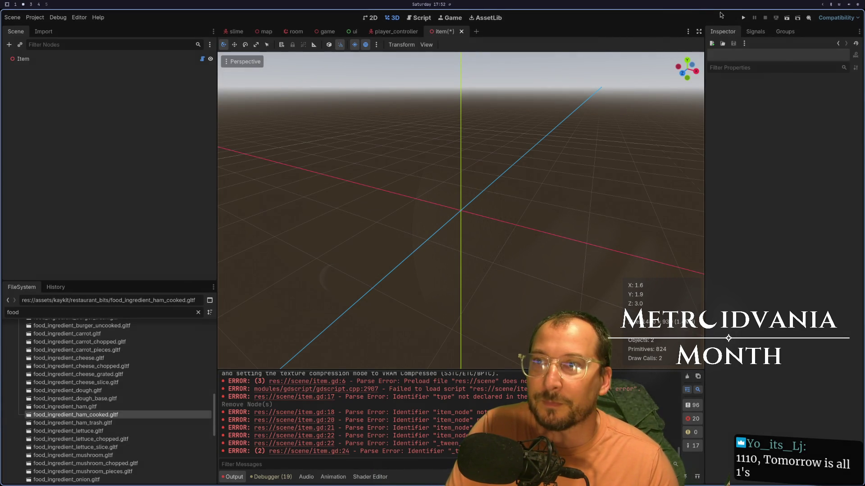
click(740, 19)
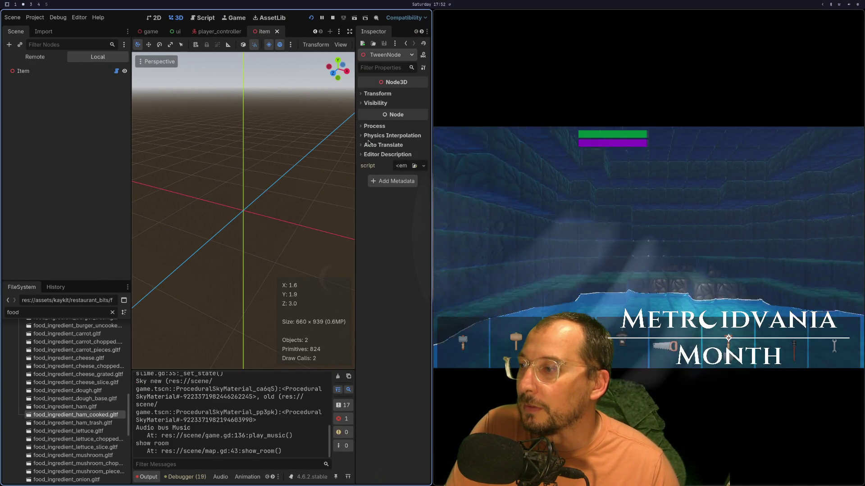
key(super+f)
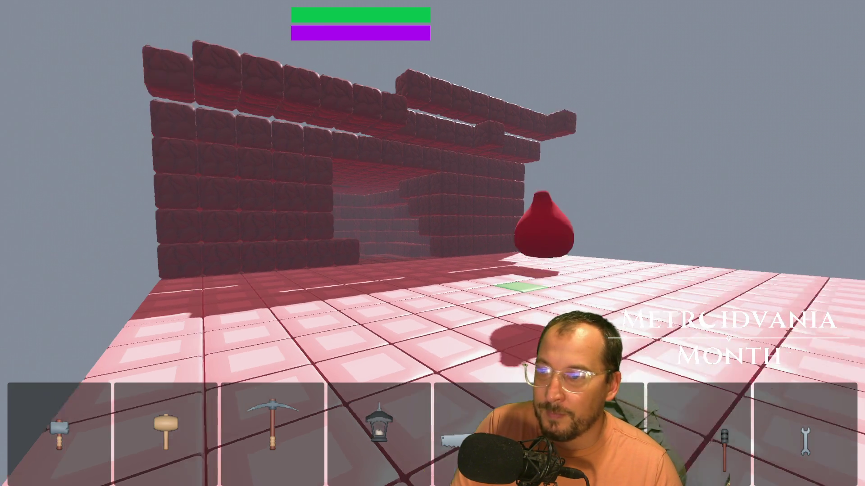
Equip the hammer from hotbar slot 1 and strike the red creature and the wall
key(1)
click(432, 243)
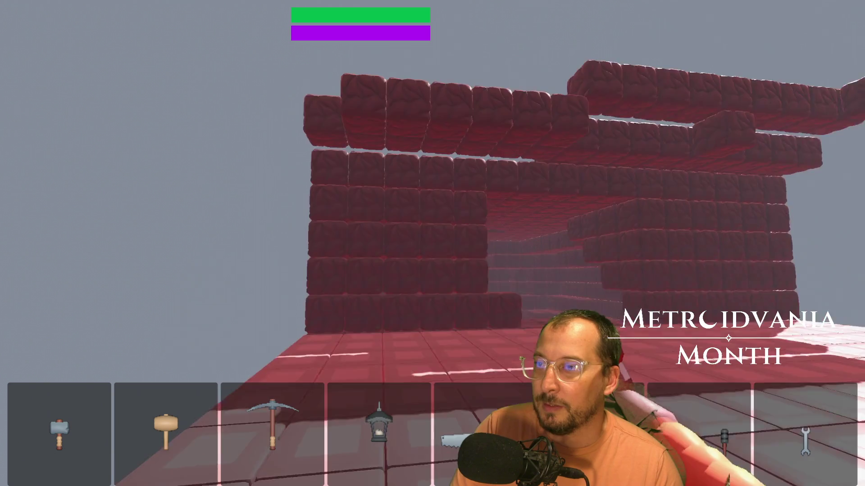
click(432, 243)
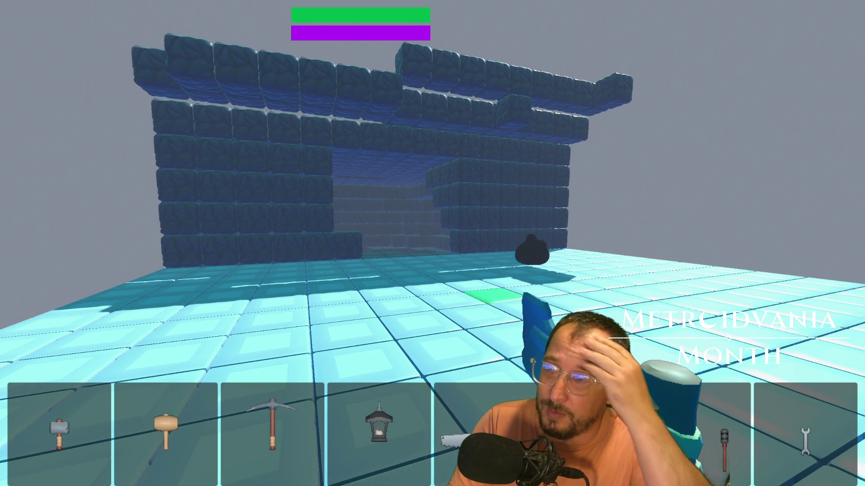
Walk to the stone structure, toggle the Name/Biome editor panel, then head for the doorway
key(w)
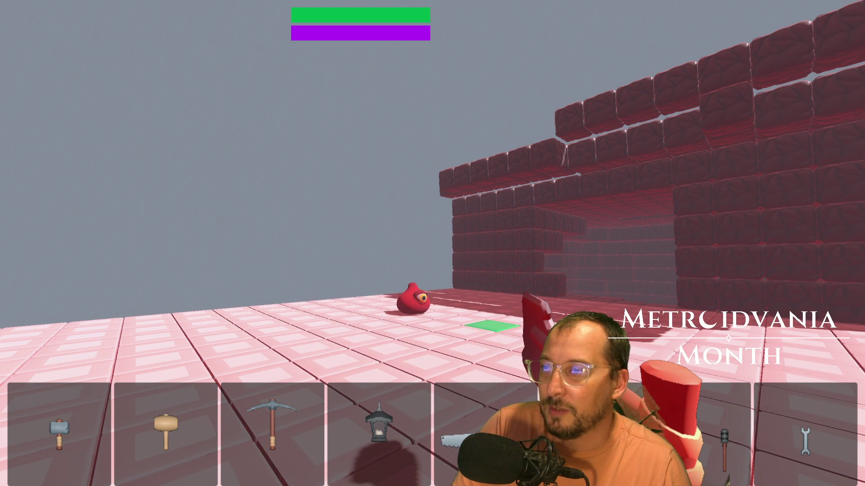
key(Tab)
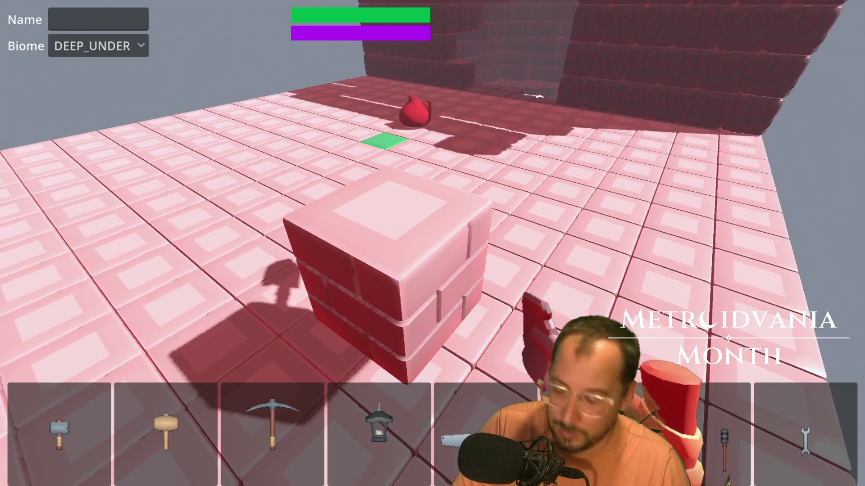
key(Tab)
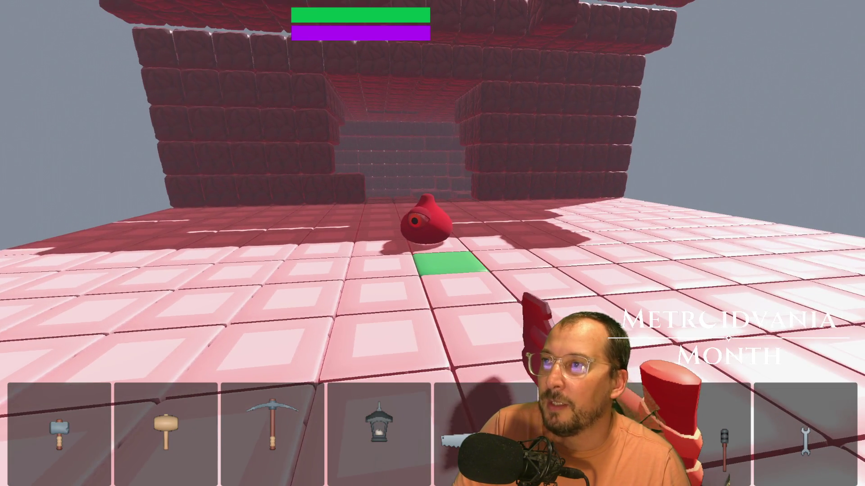
key(w)
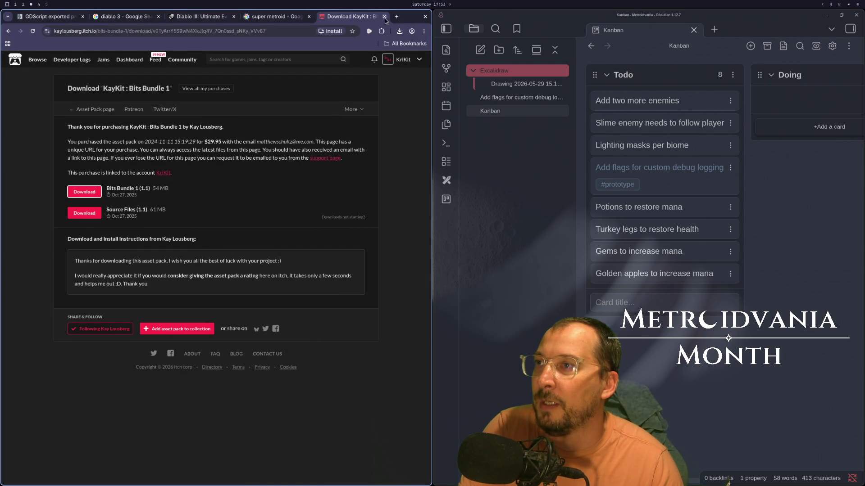
Close the KayKit download tab in Chrome and return to the Godot workspace
click(385, 16)
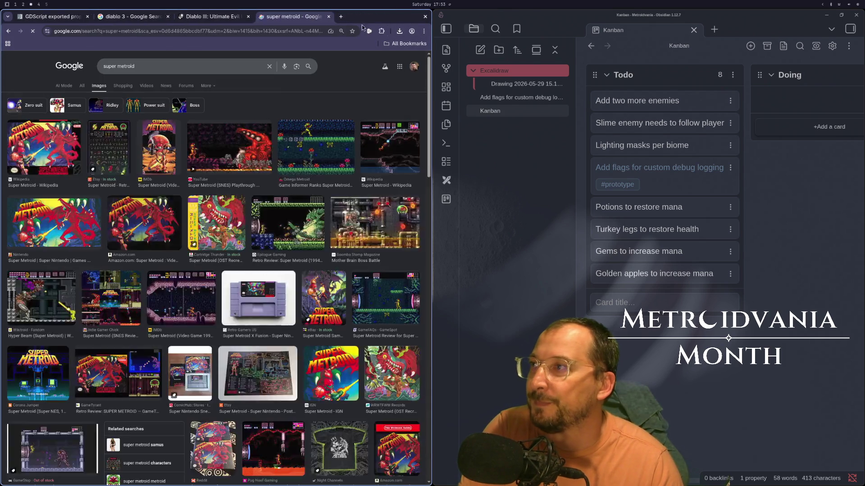
key(super+2)
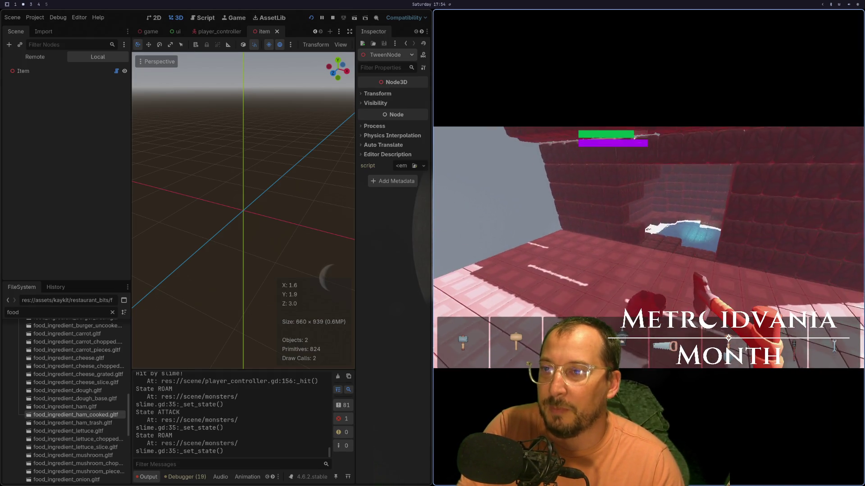
Compare the Neovim script with the game, make the game full-screen, then move to the Obsidian workspace
key(super+1)
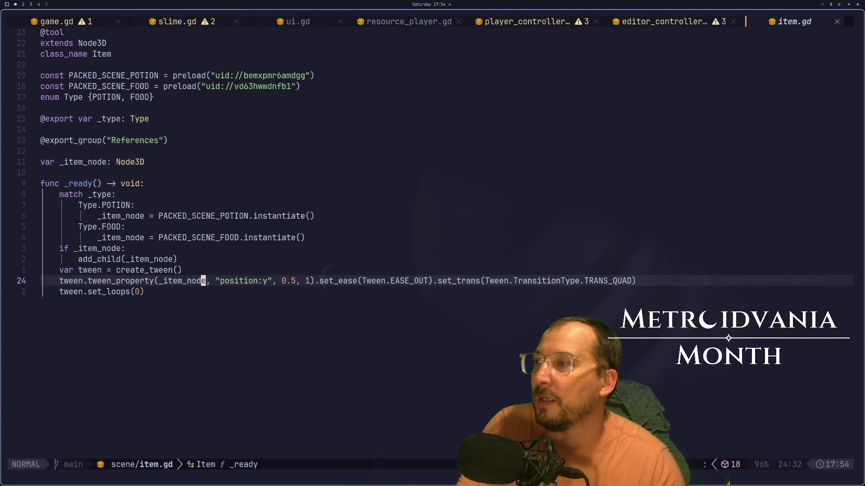
key(super+2)
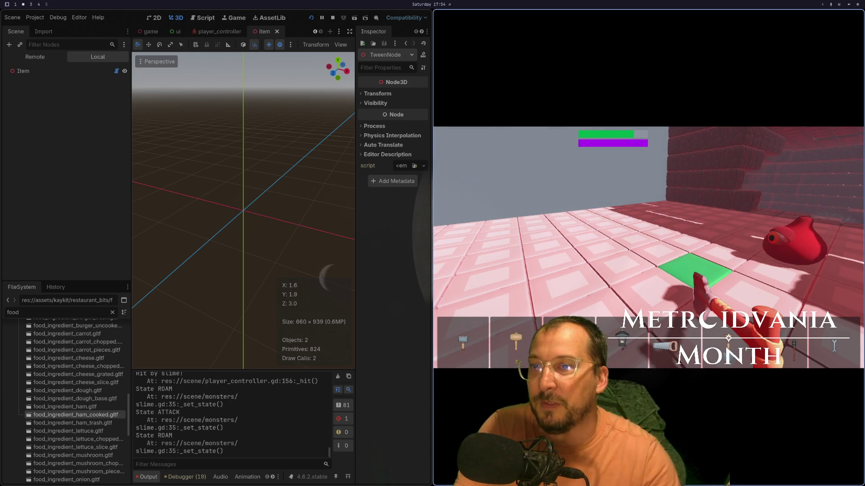
key(super+1)
key(super+2)
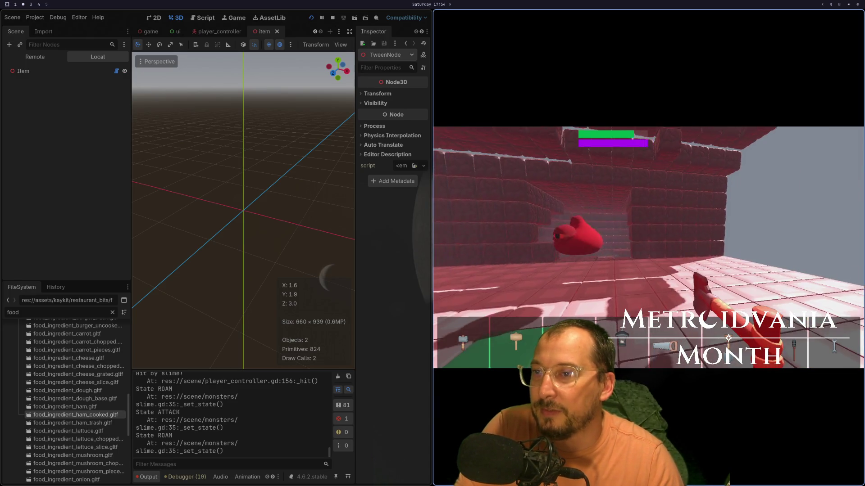
key(super+f)
key(super+f)
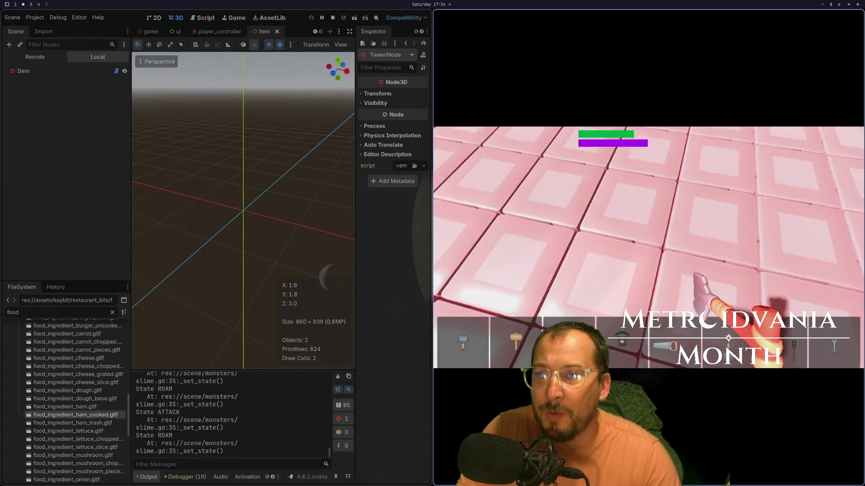
key(super+3)
key(super+4)
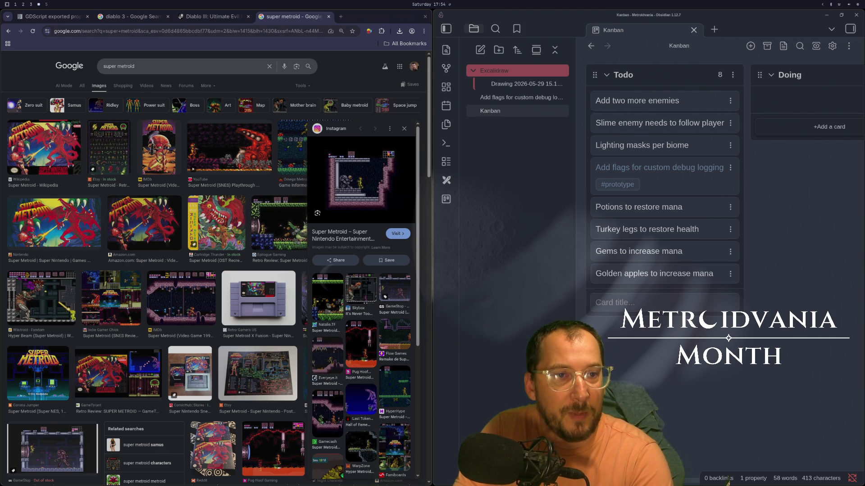
Flip through workspaces back to the Godot editor beside the running game
key(super+2)
key(super+3)
key(super+2)
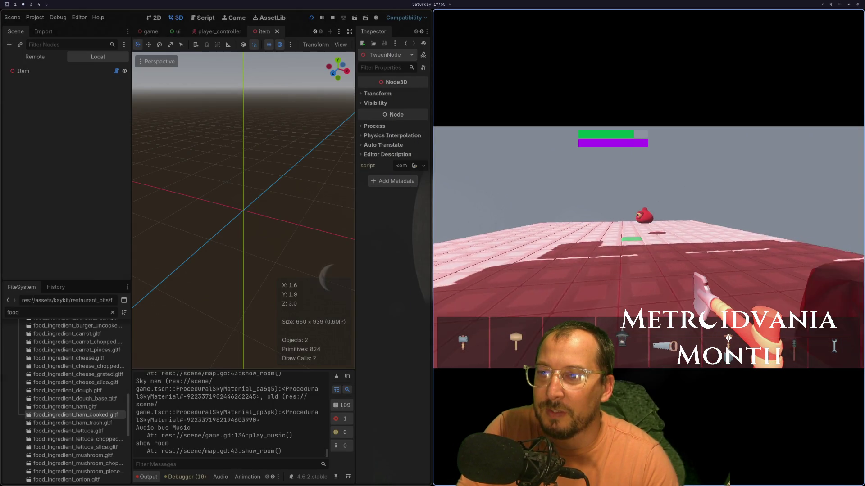
Stop the running game with F8
key(F8)
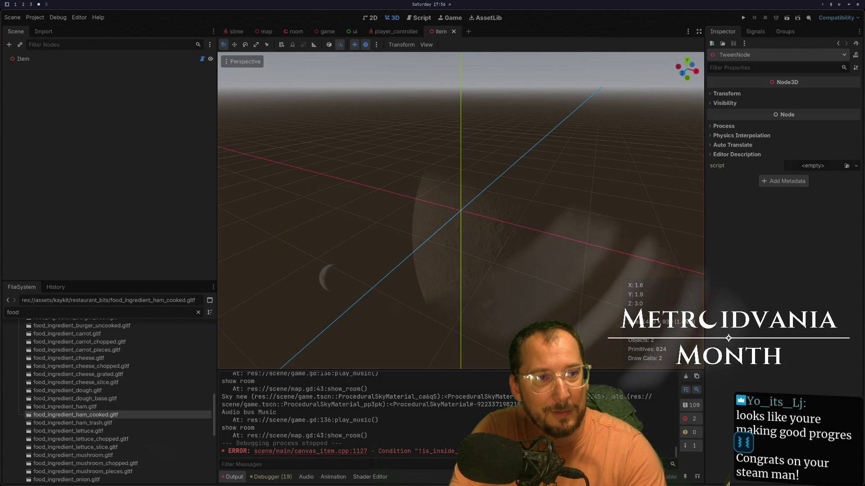
Return to the Godot editor and relaunch the project with Run Project
key(super+2)
key(super+4)
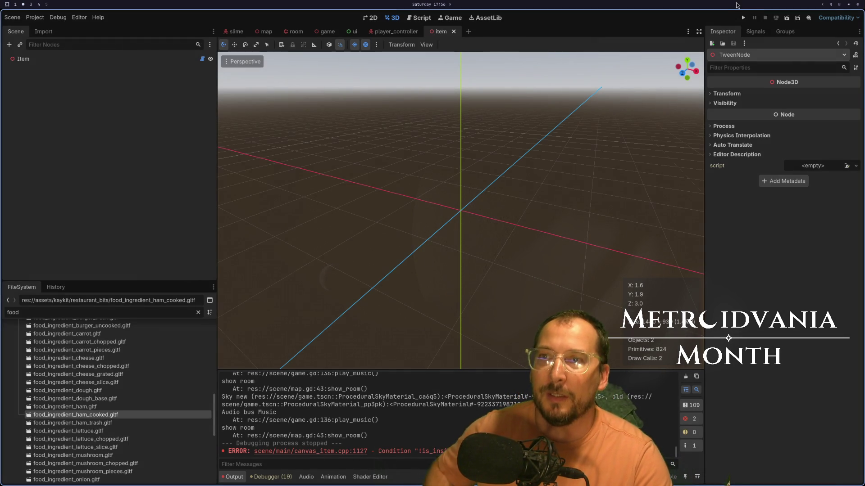
click(741, 17)
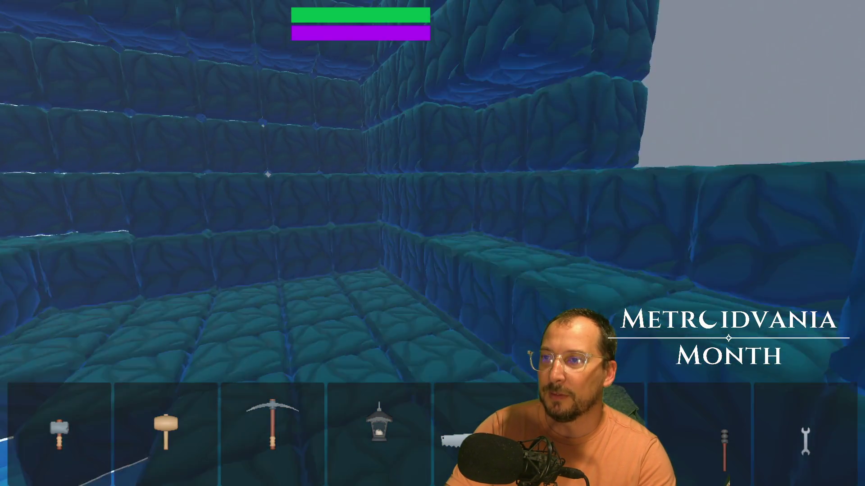
Jump in the game, switch the level to its red tint, then view the Item scene from the rear
mouse_move(432, 244)
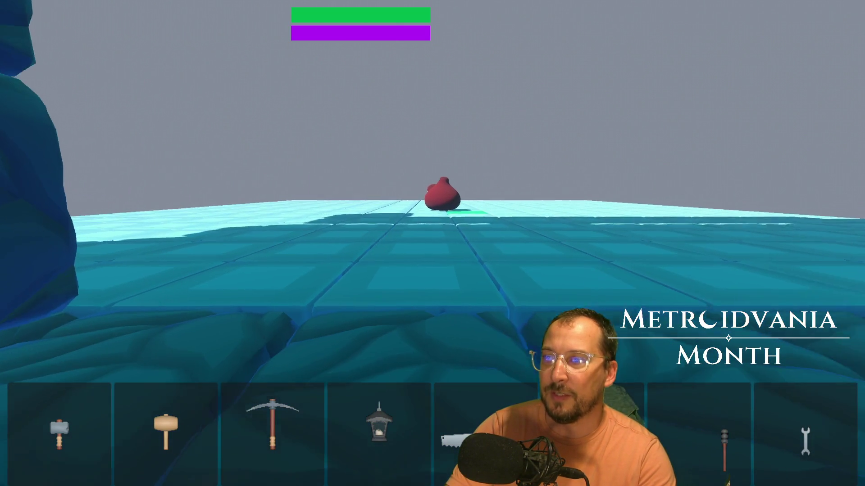
key(space)
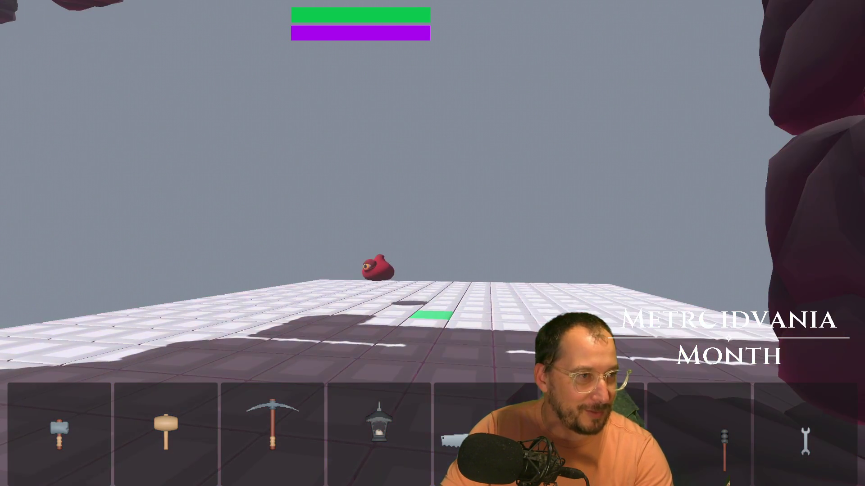
key(F8)
key(ctrl+KP_1)
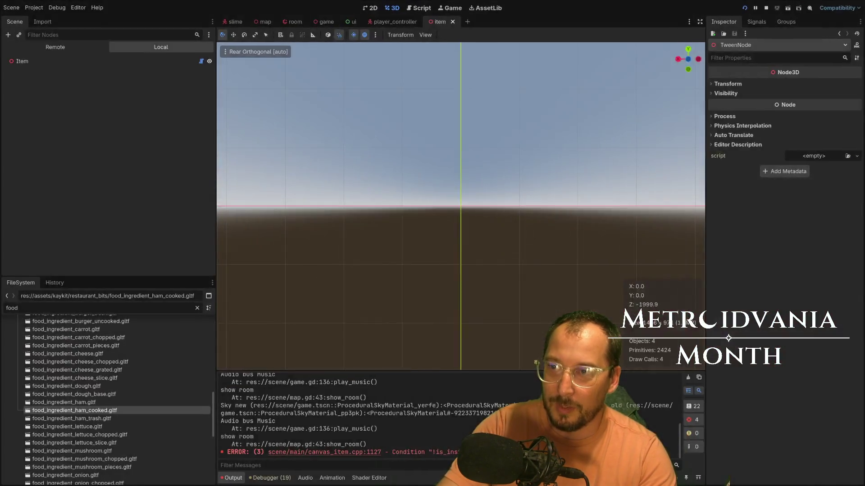
Switch desktop workspaces to bring the red-tinted running game back into view
key(super+4)
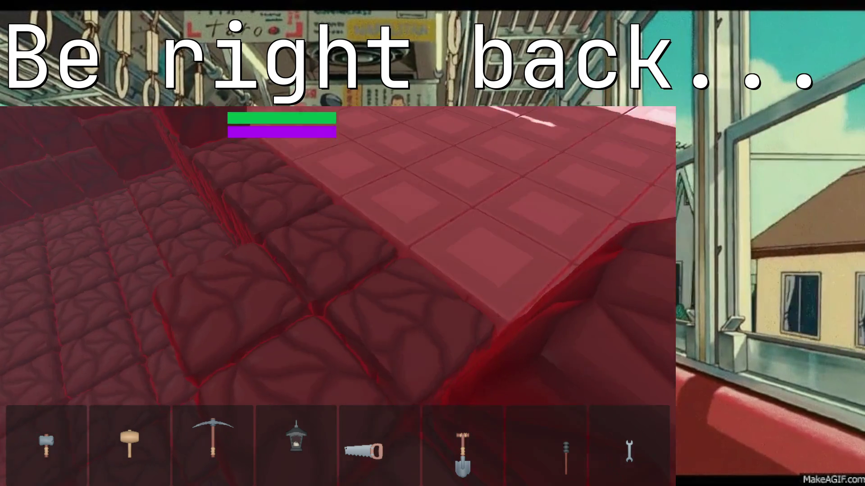
key(F8)
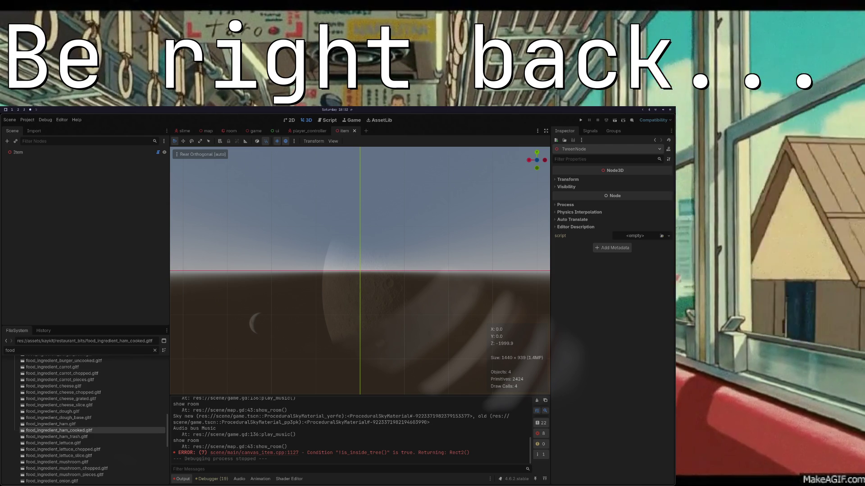
Open YouTube in a browser window tiled beside the Godot editor
key(super+b)
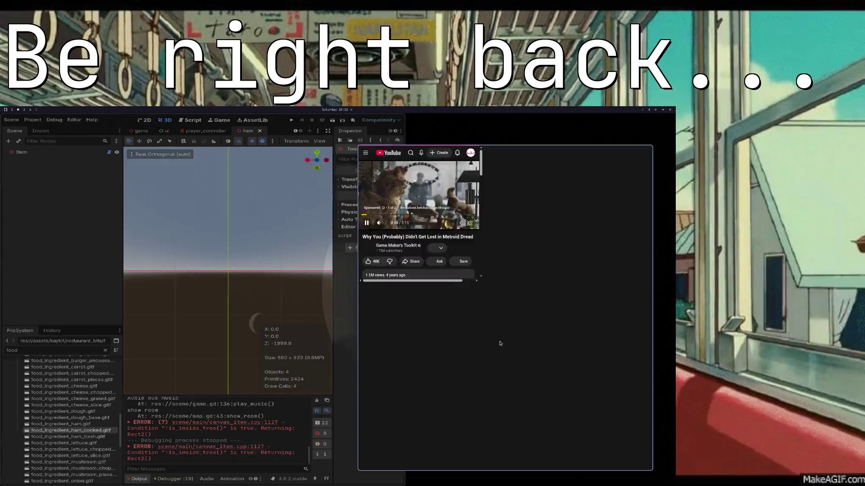
Watch the Metroid Dread video full screen, skipping the ad with sound on
click(545, 245)
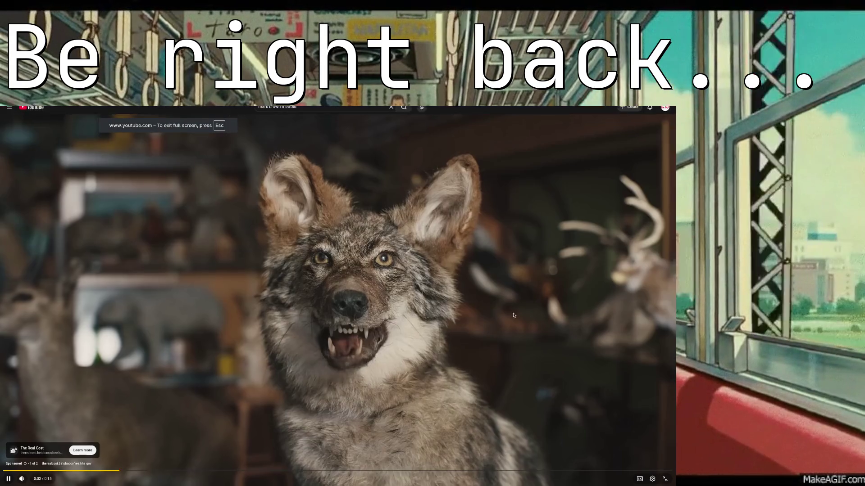
key(m)
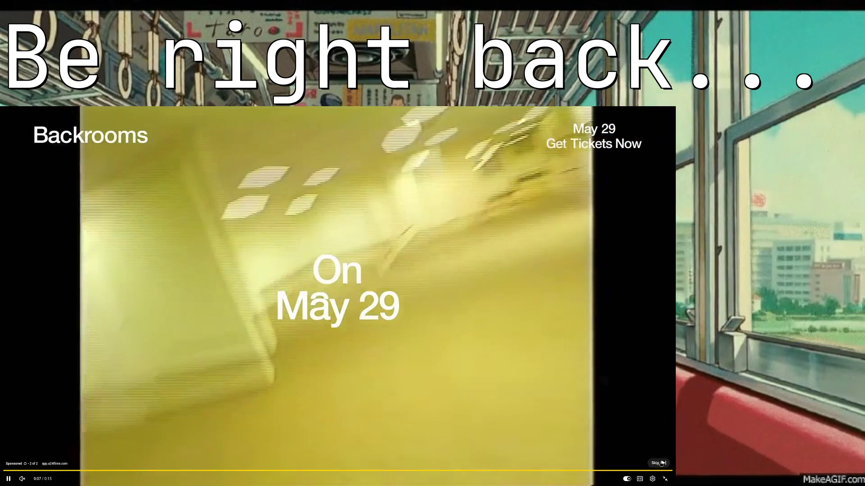
click(661, 463)
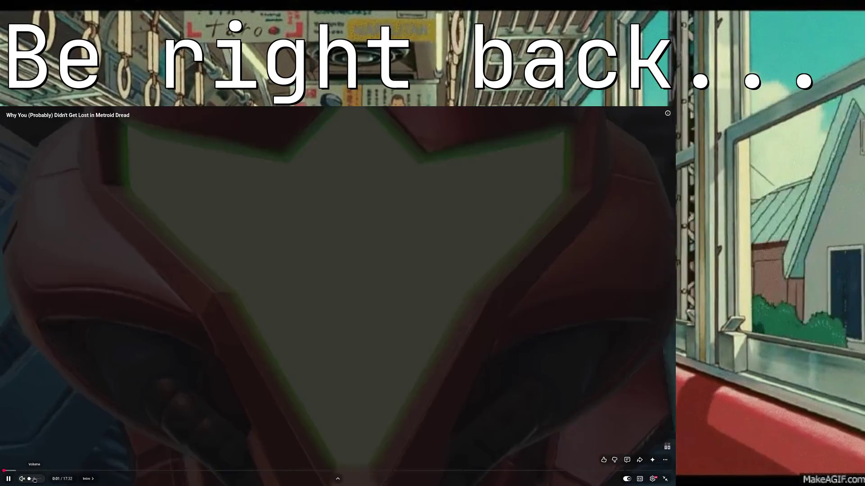
click(33, 480)
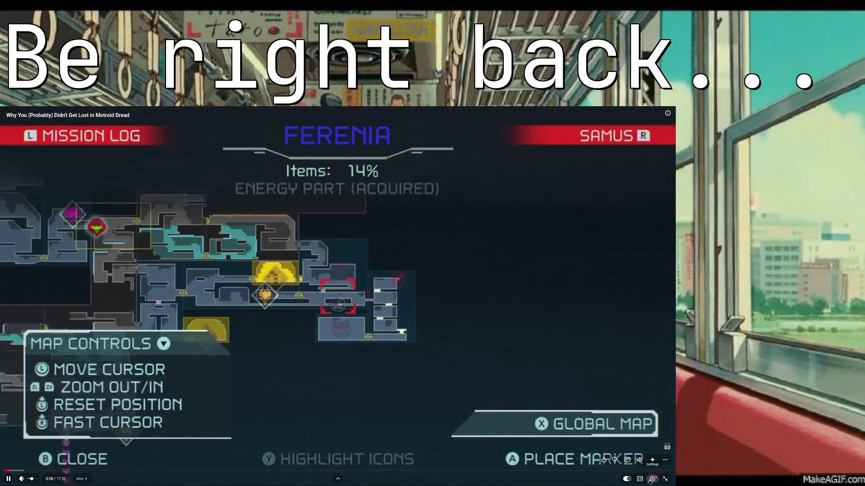
click(651, 480)
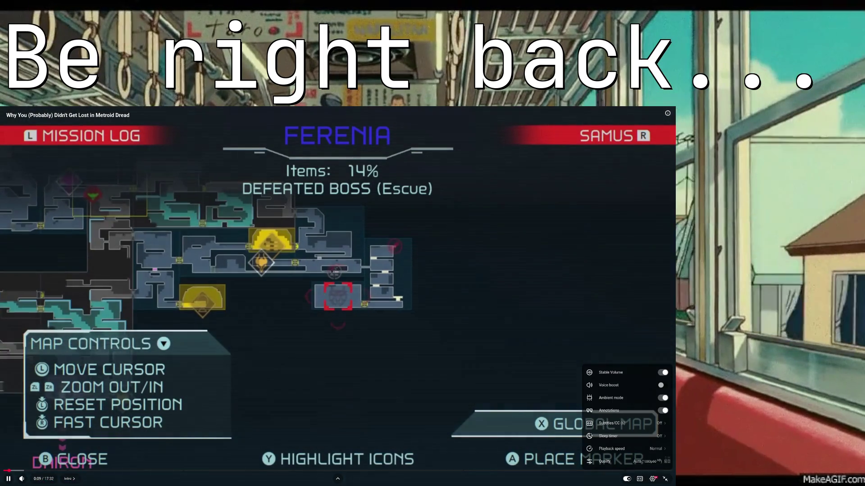
click(651, 480)
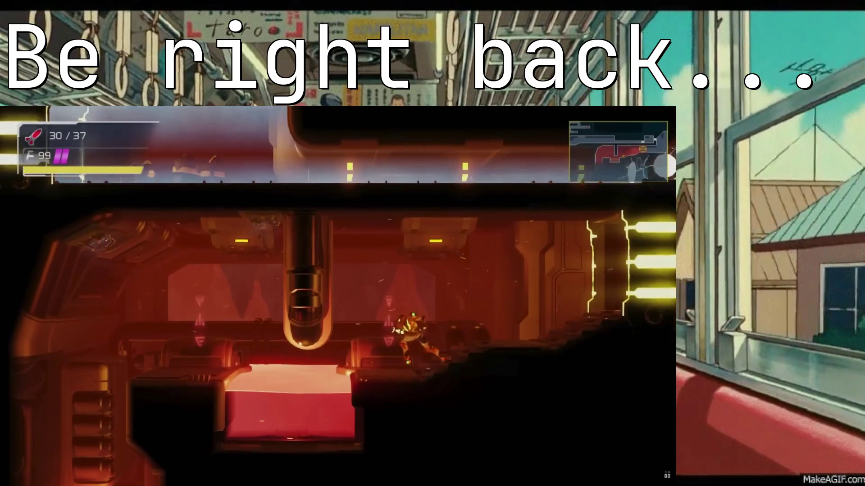
Pause the video and return to the Godot editor
mouse_move(445, 303)
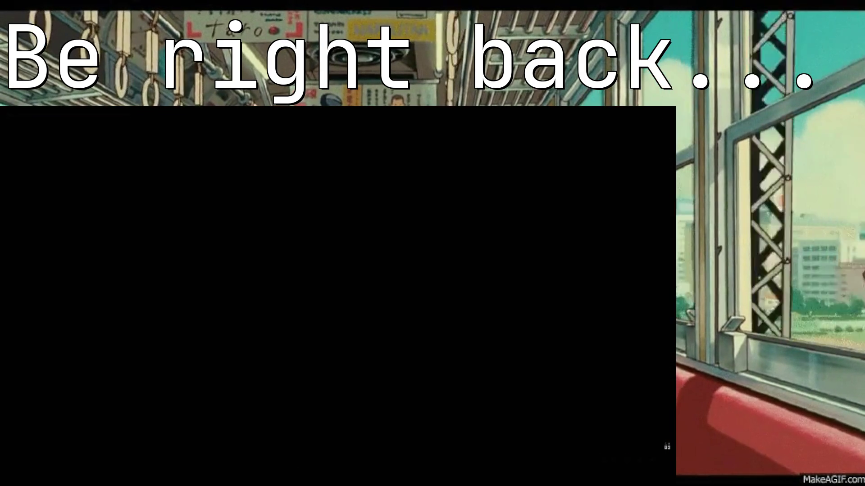
key(space)
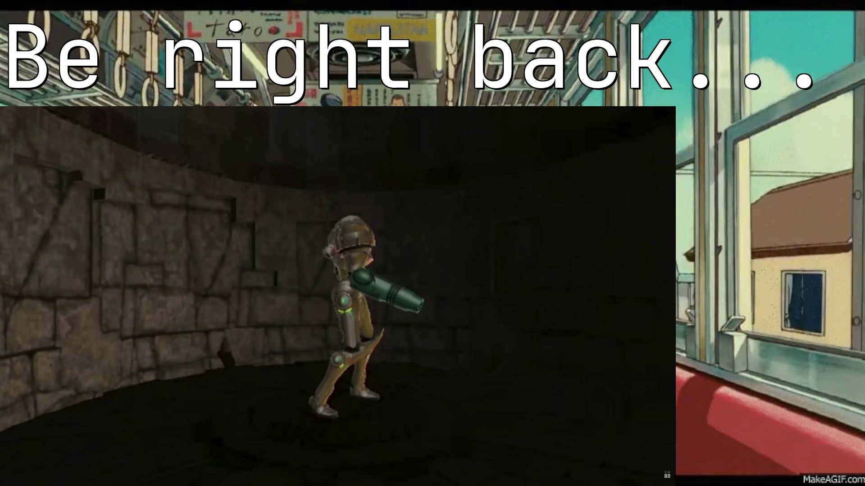
key(super+2)
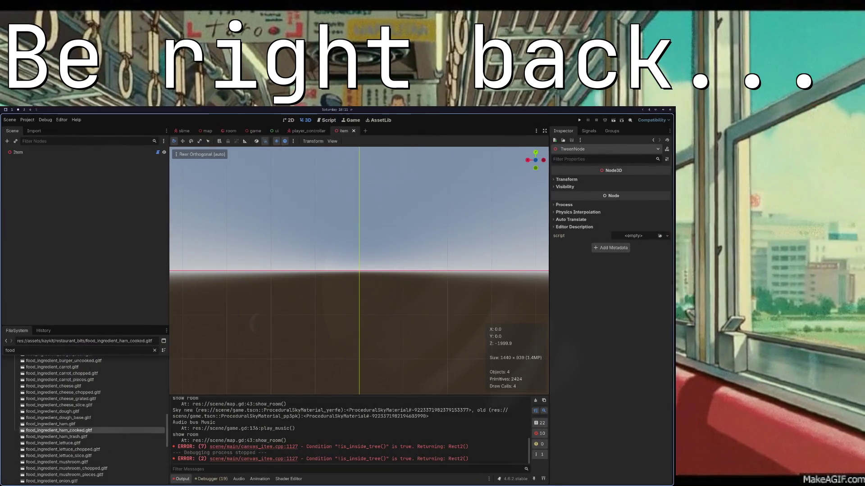
key(super+3)
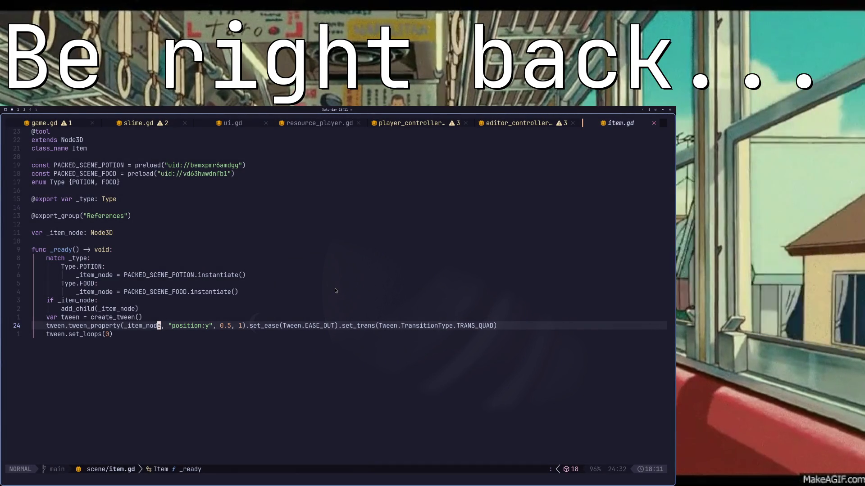
key(super+4)
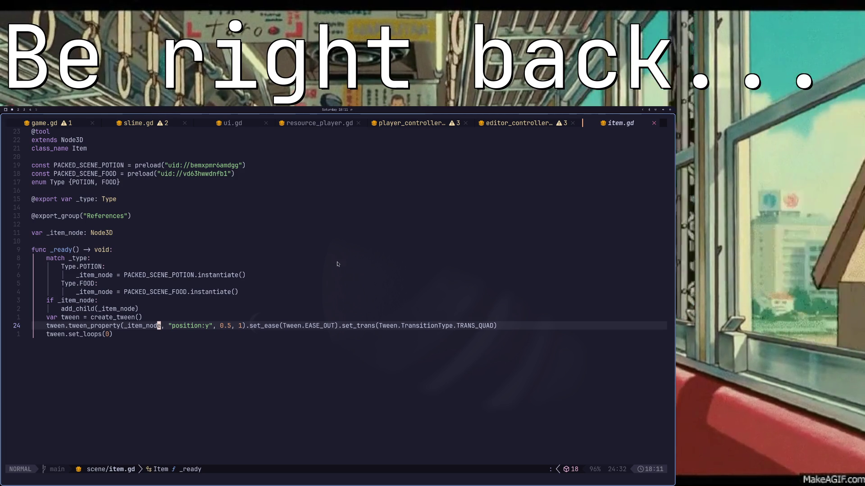
key(super+2)
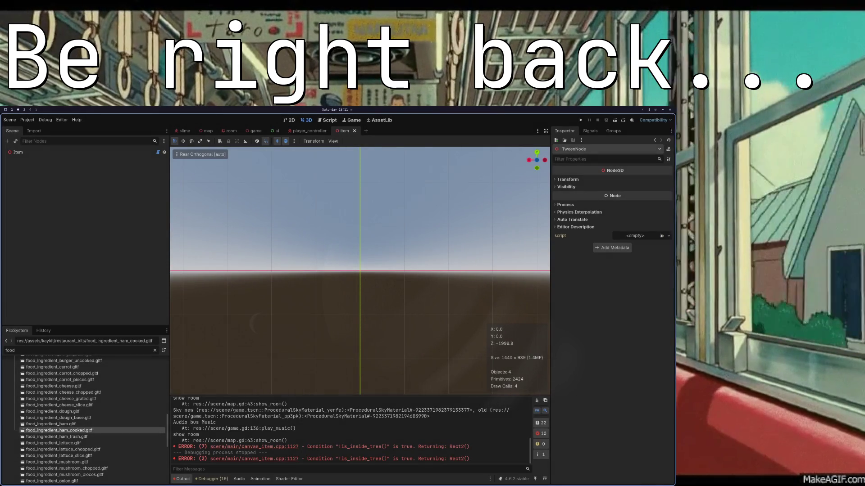
Select the Item root node, then close and reopen item.tscn
click(59, 157)
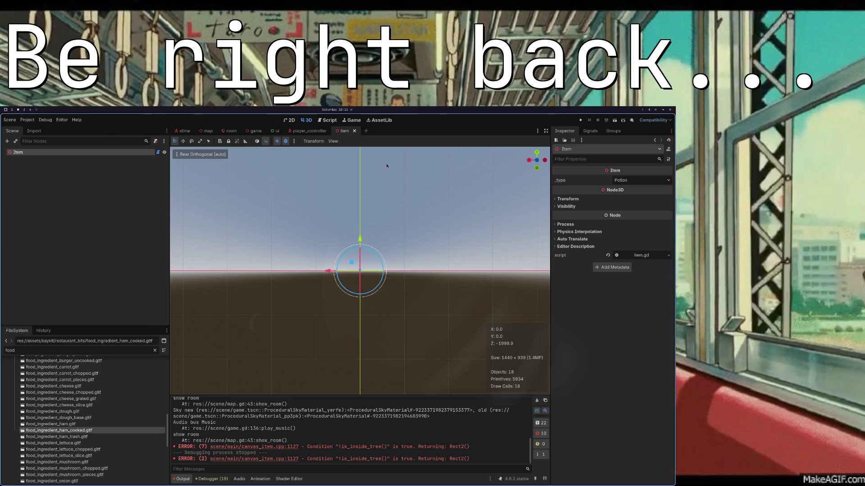
click(354, 130)
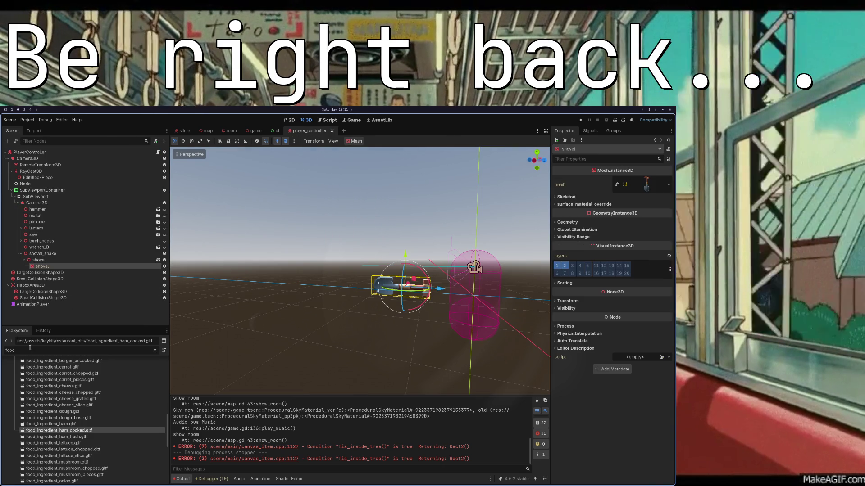
text(ite)
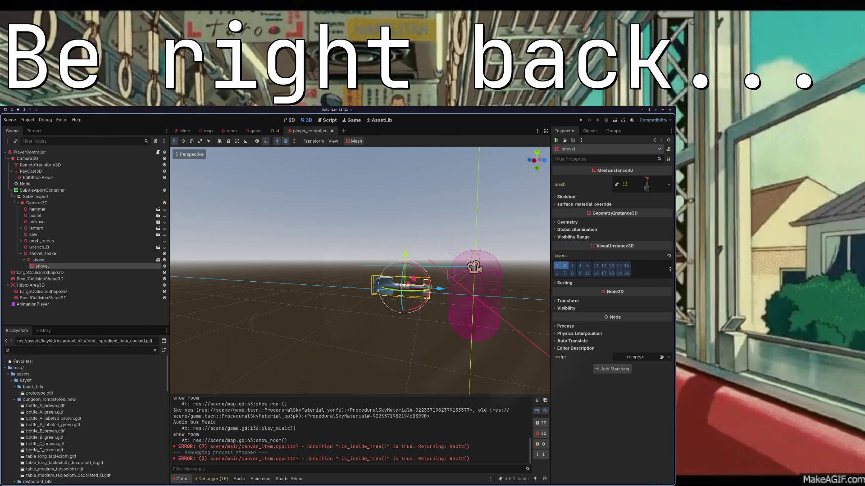
text(m)
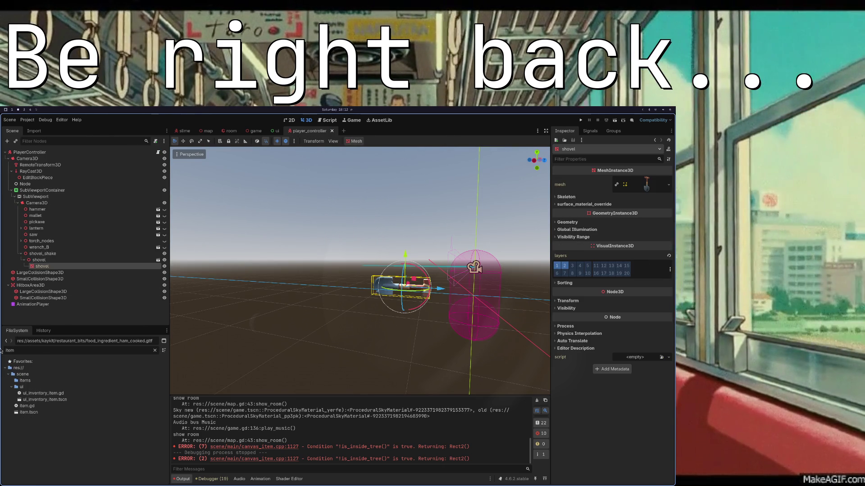
double_click(28, 412)
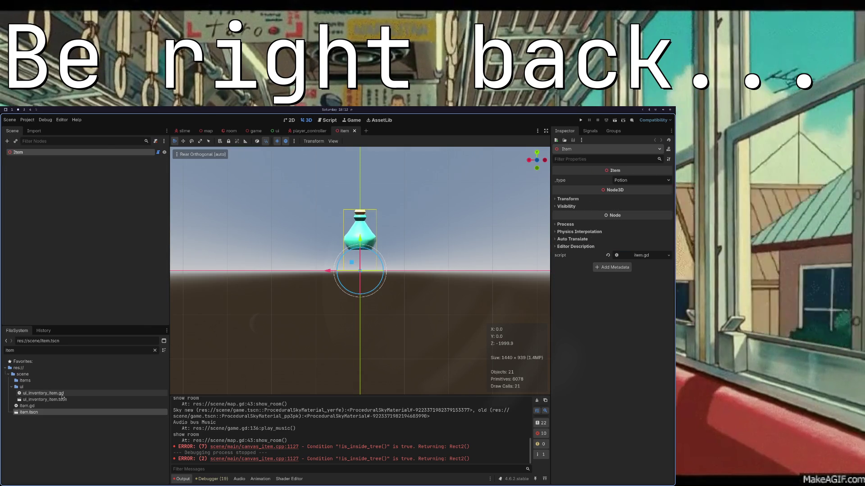
Duplicate the tween_property line in item.gd and change the copy's y offset to -0.5
key(super+1)
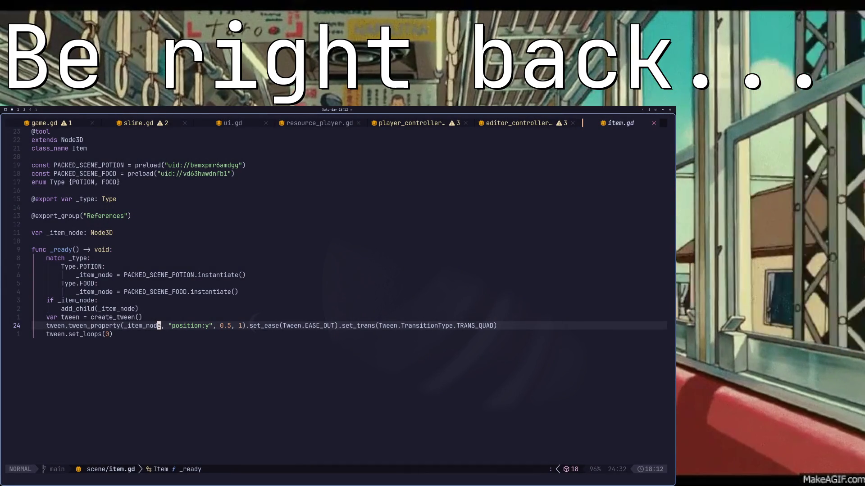
key(y)
key(y)
key(p)
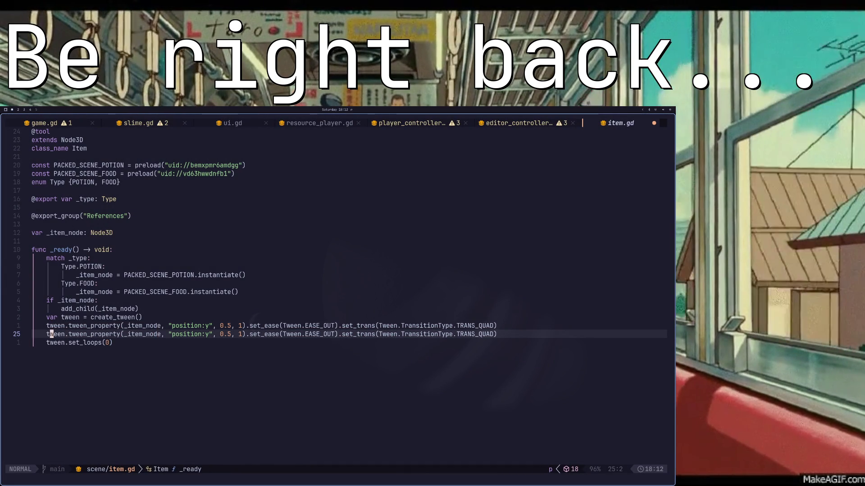
key(f)
key(comma)
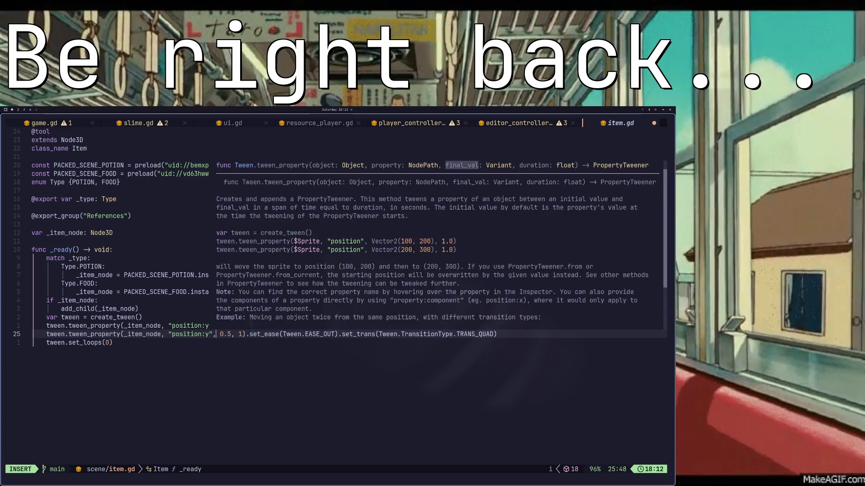
key(a)
key(Right)
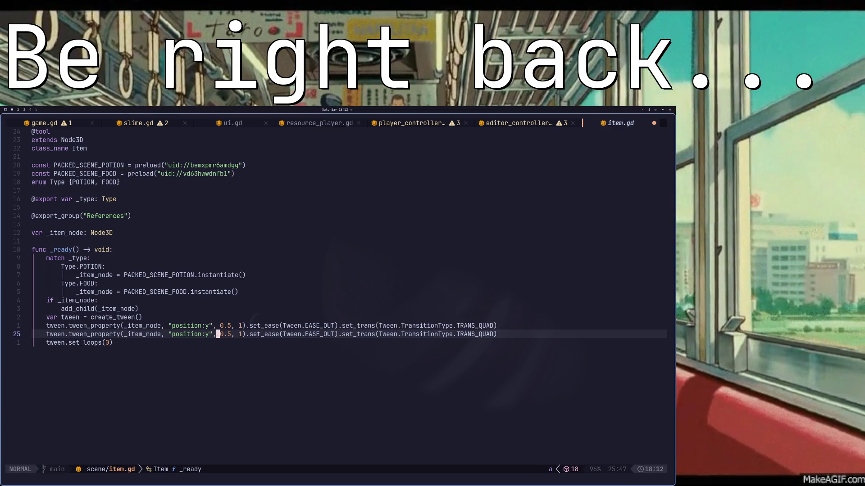
text(-)
key(Escape)
Save item.gd and close the item scene tab in Godot
text(:w)
key(Return)
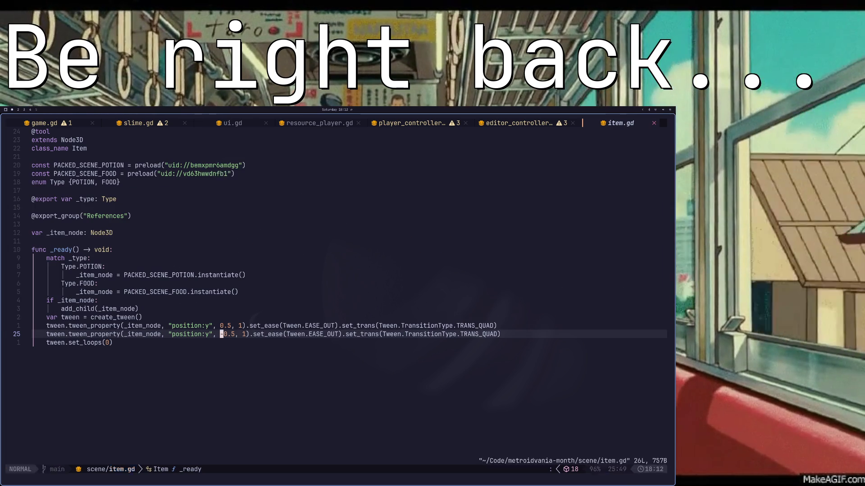
key(alt+Tab)
click(355, 131)
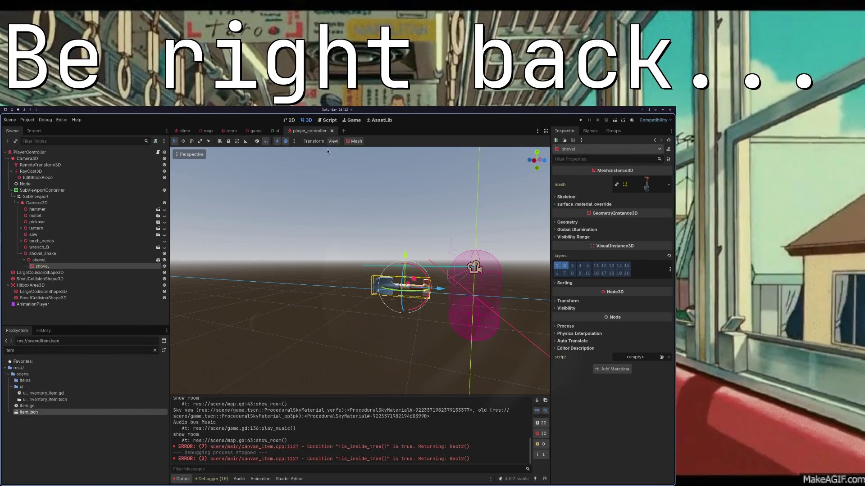
Reopen item.tscn and orbit the view around the potion
double_click(40, 413)
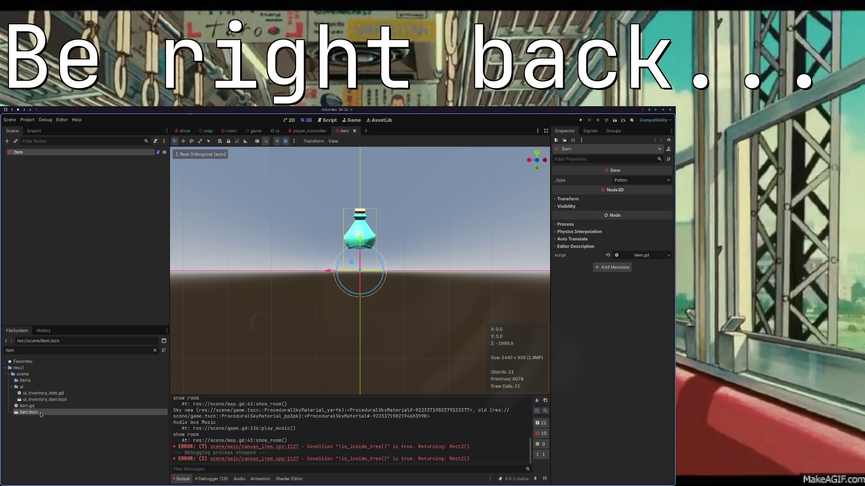
mouse_move(234, 280)
mouse_down()
mouse_move(221, 315)
mouse_move(195, 298)
mouse_up()
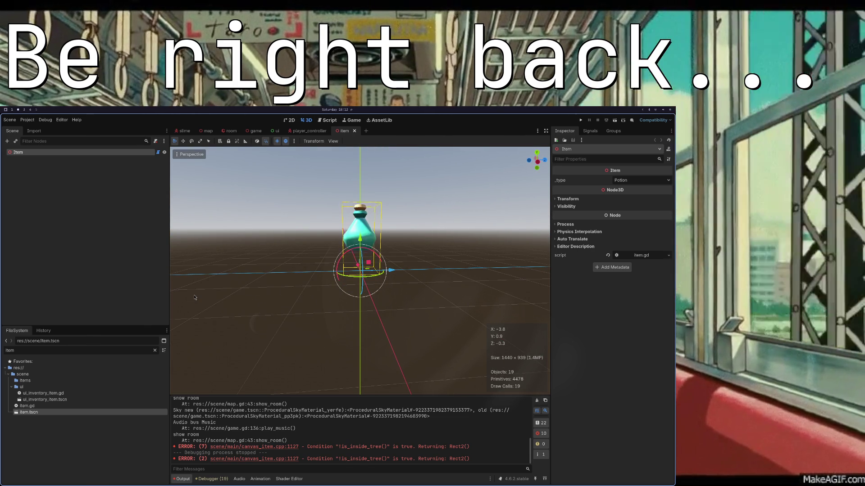
key(super+1)
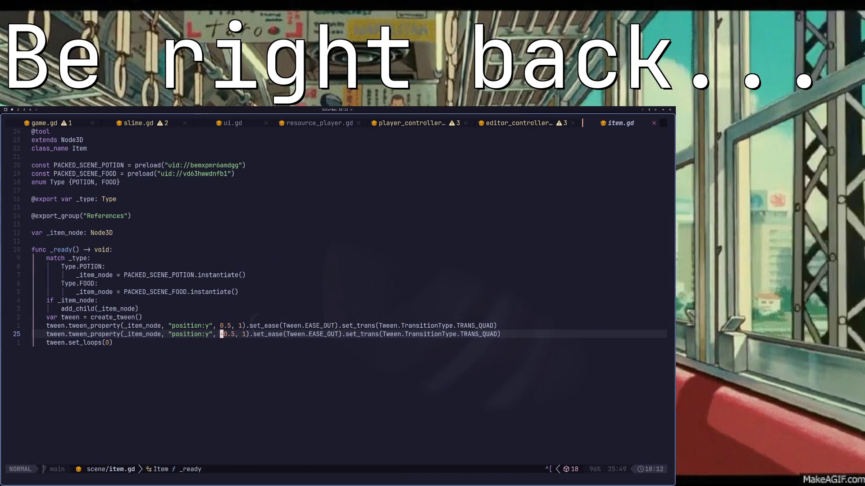
Change the second tween's easing from EASE_OUT to EASE_IN and save item.gd
key(l)
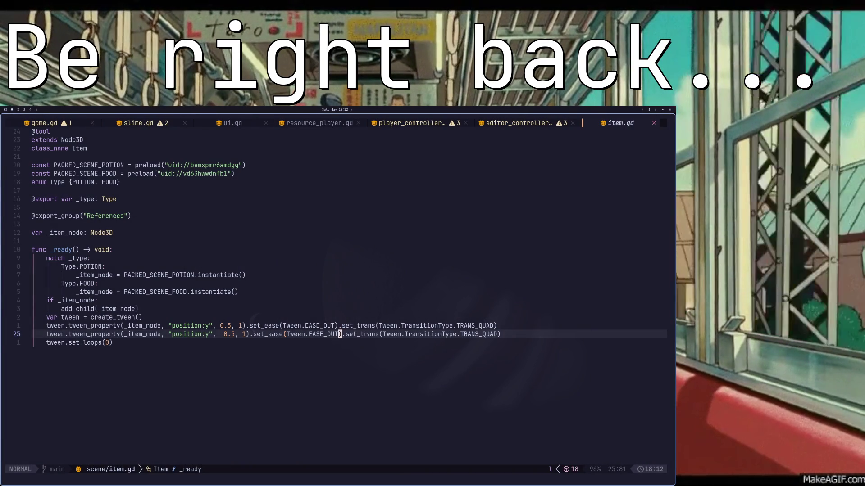
key(b)
key(b)
text(cw)
text(EASE_IN)
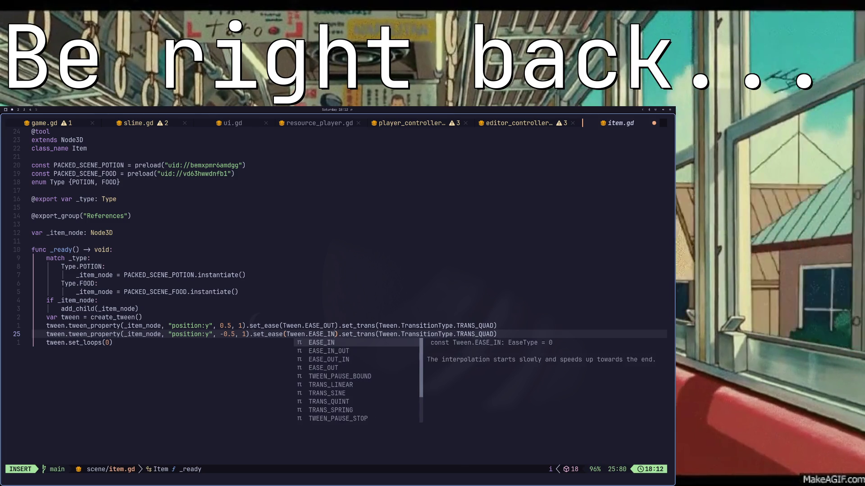
key(Escape)
text(:w)
key(Return)
Close and reopen the item scene in Godot to reload the potion
key(super+2)
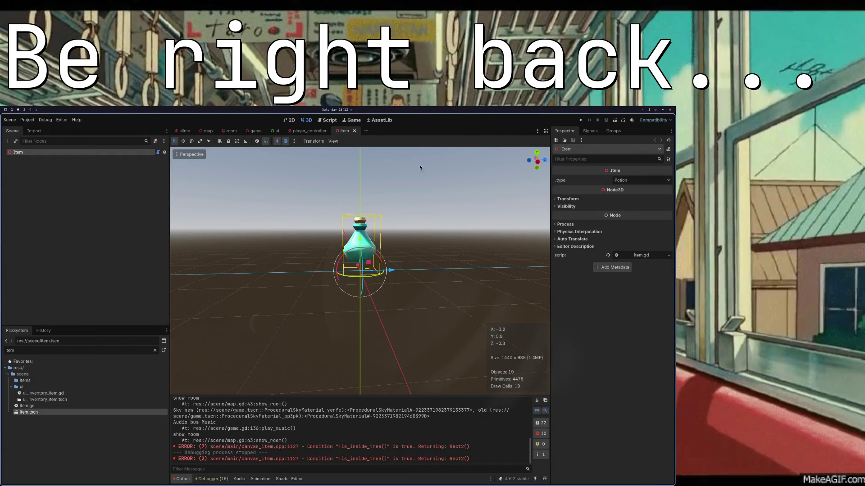
click(355, 130)
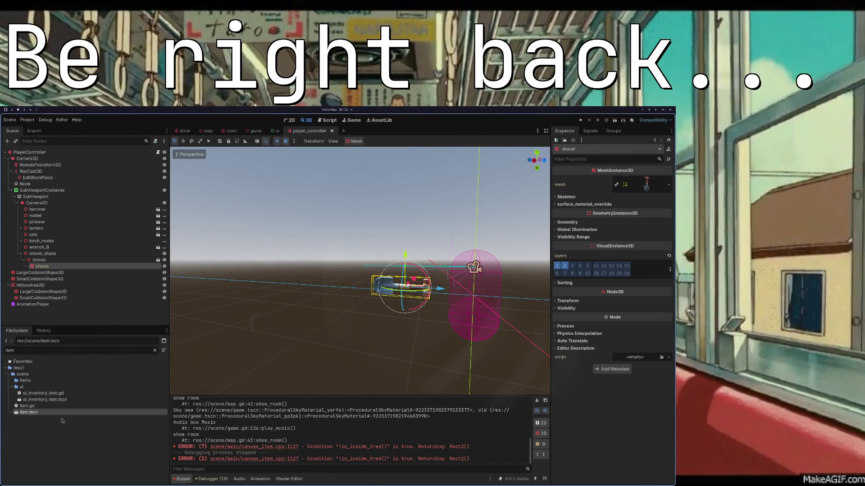
double_click(66, 413)
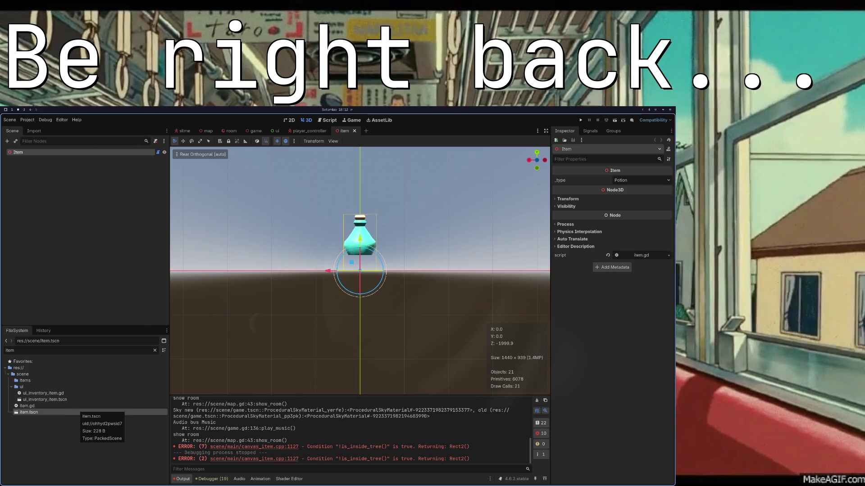
key(super+1)
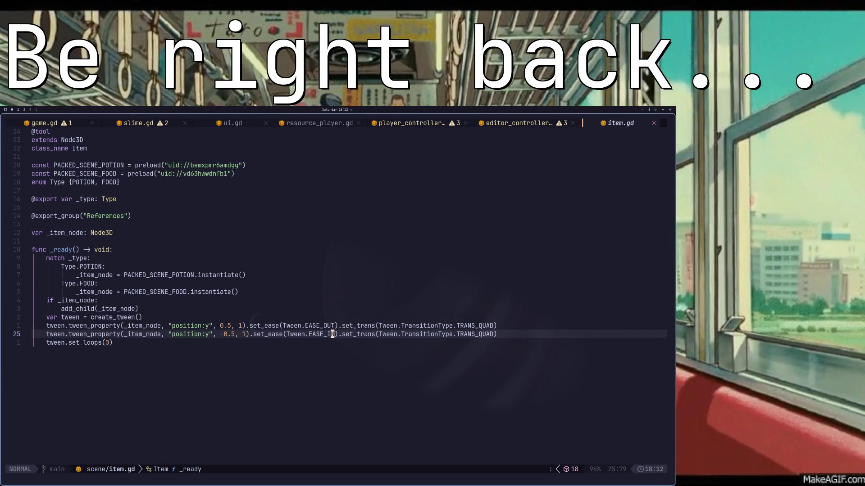
Extend the second tween's easing to EASE_IN_OUT and save item.gd
text(a_OUT)
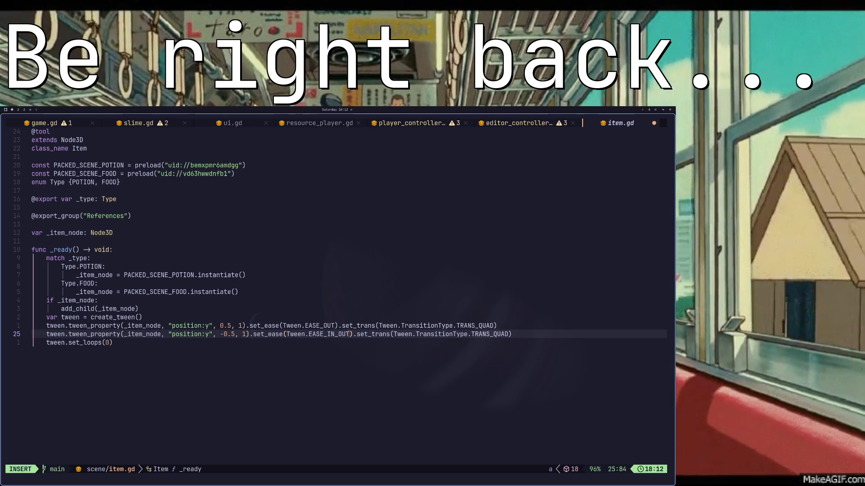
key(Escape)
text(:w)
key(Return)
Reload item.tscn in Godot and open item.gd back in the code editor
key(super+2)
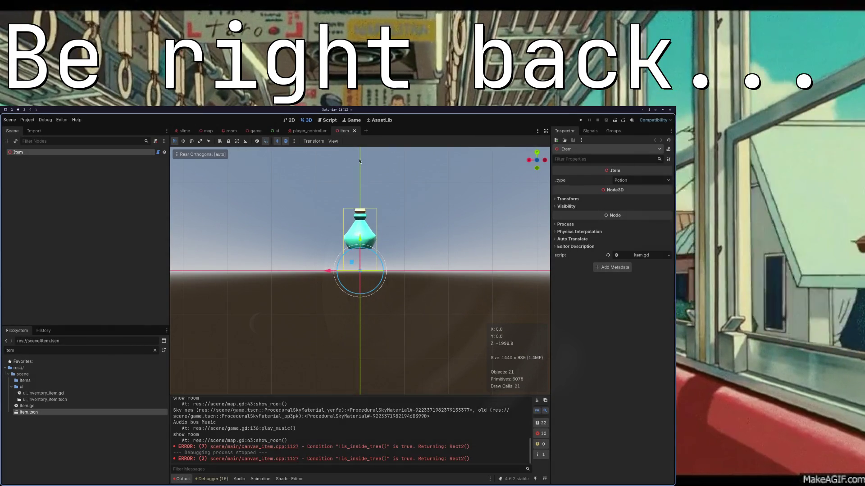
click(354, 131)
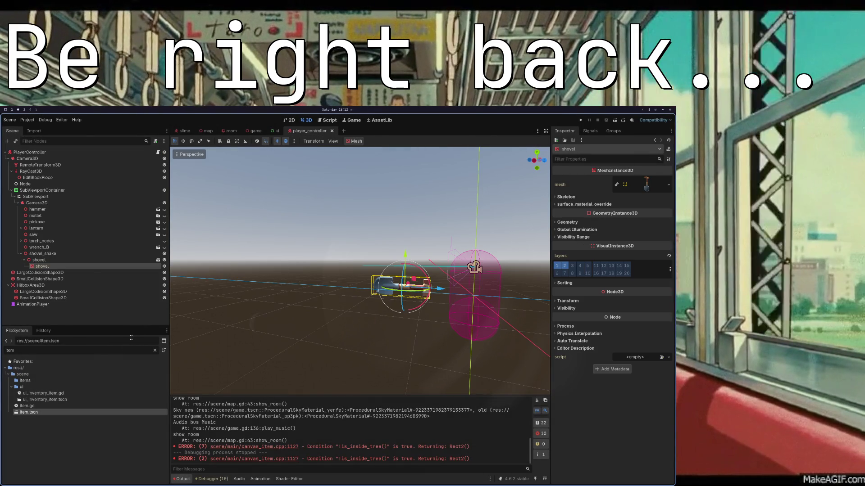
double_click(67, 413)
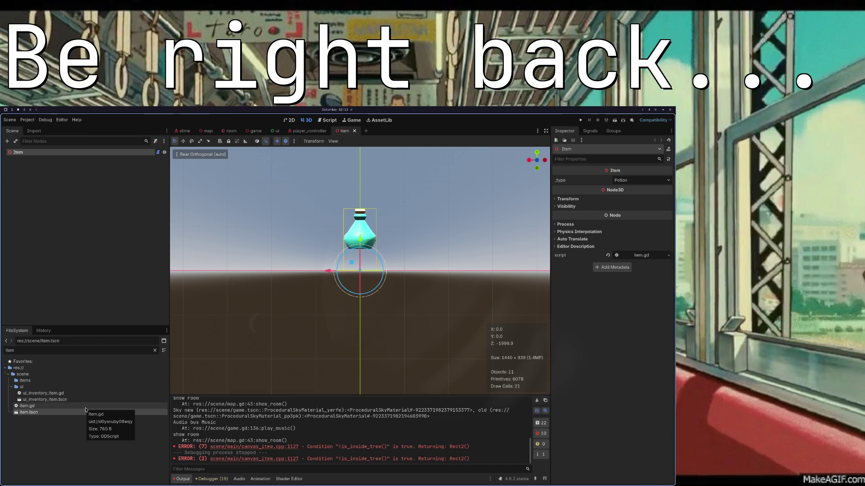
double_click(85, 407)
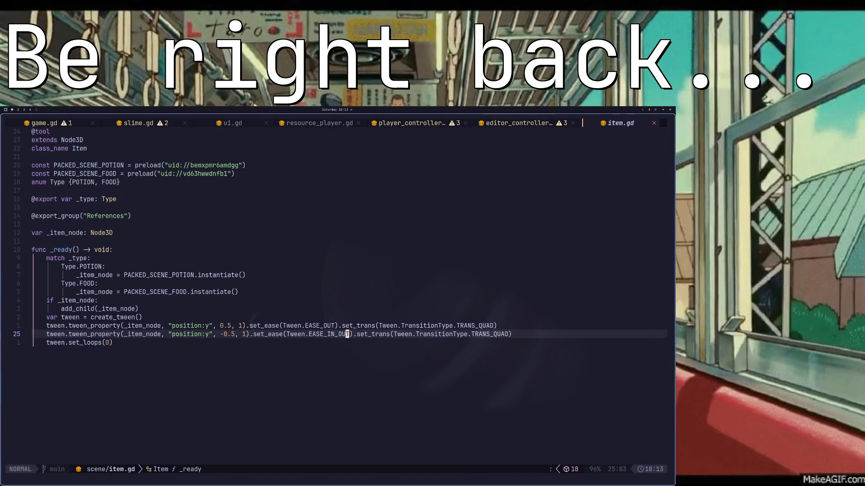
key(Escape)
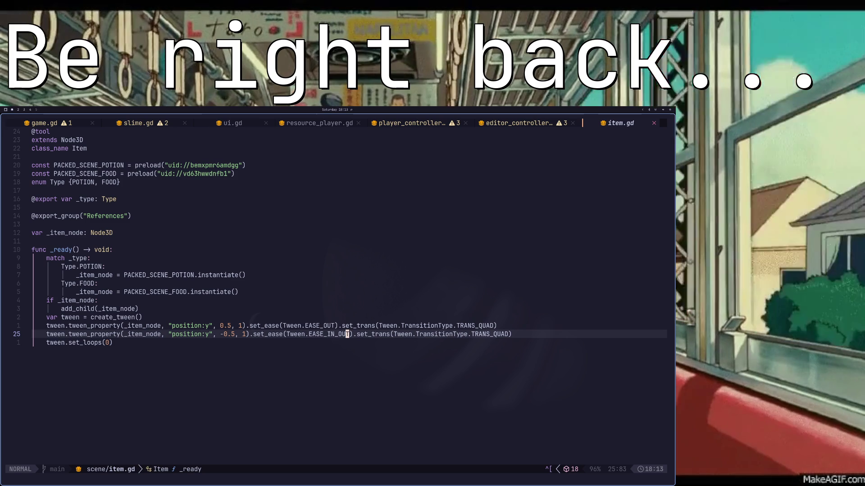
Insert a copy of the first EASE_OUT tween line as a new middle tween
key(g)
key(k)
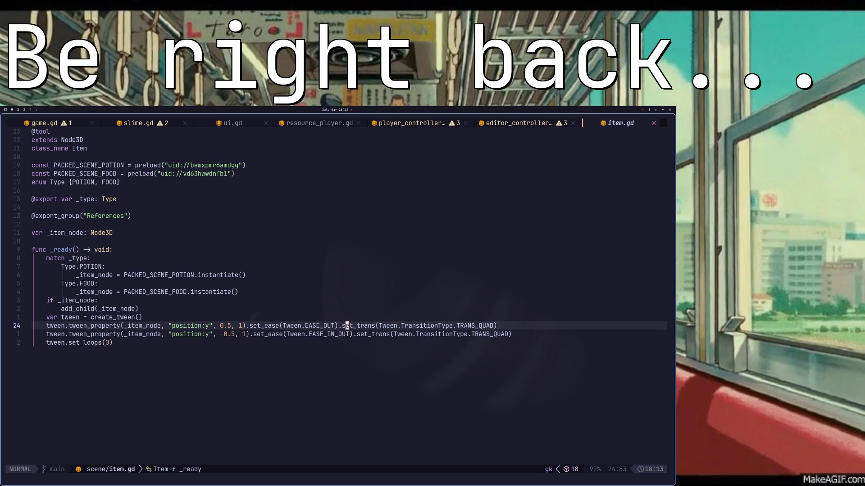
key(g)
key(k)
key(g)
key(j)
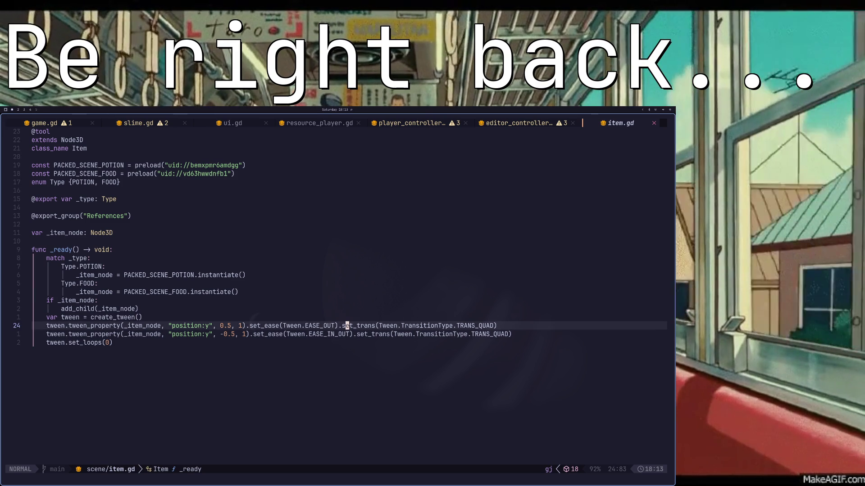
key(o)
key(Escape)
key(j)
key(g)
key(k)
key(g)
key(k)
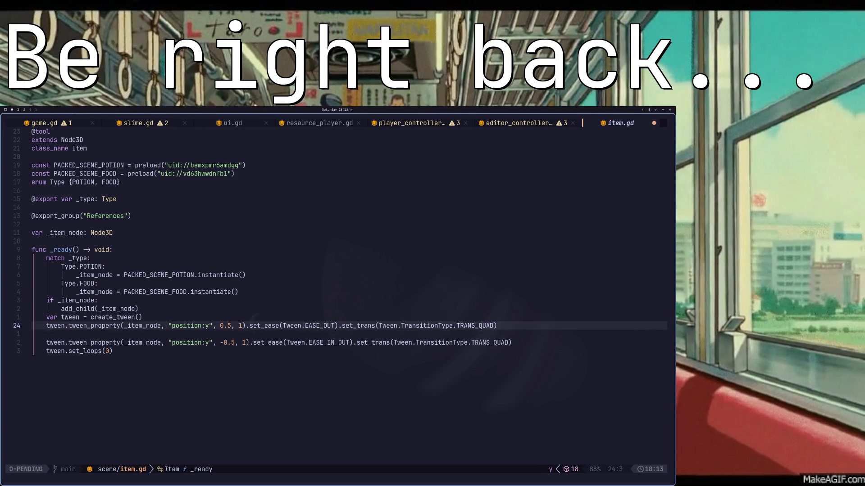
key(j)
key(p)
key(k)
key(d)
key(d)
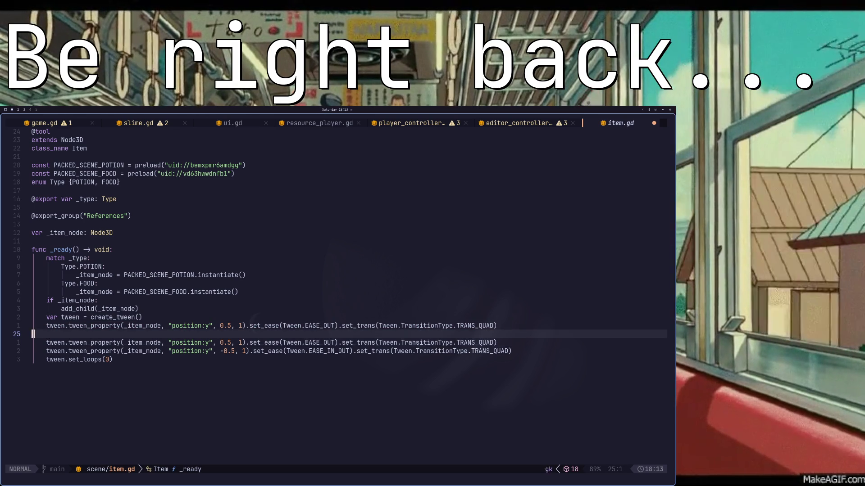
key(l)
key(l)
key(l)
key(l)
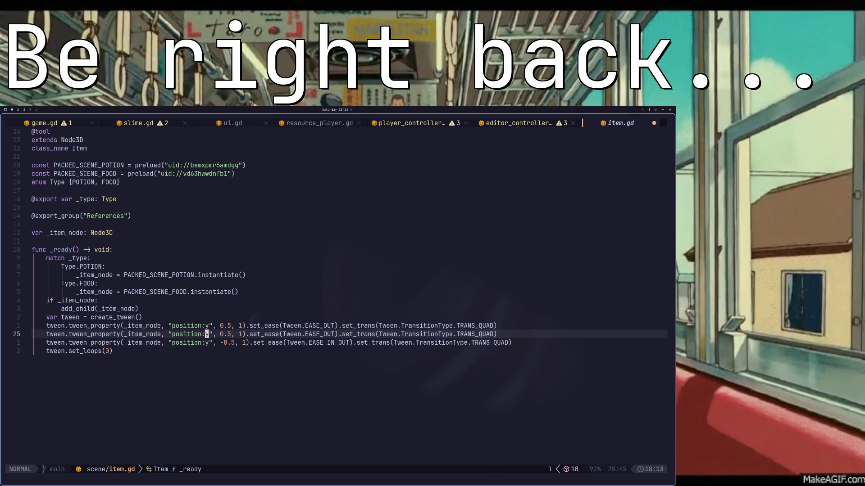
Change the copied tween's y target from 0.5 to 0 and save item.gd
key(i)
key(BackSpace)
key(BackSpace)
key(Escape)
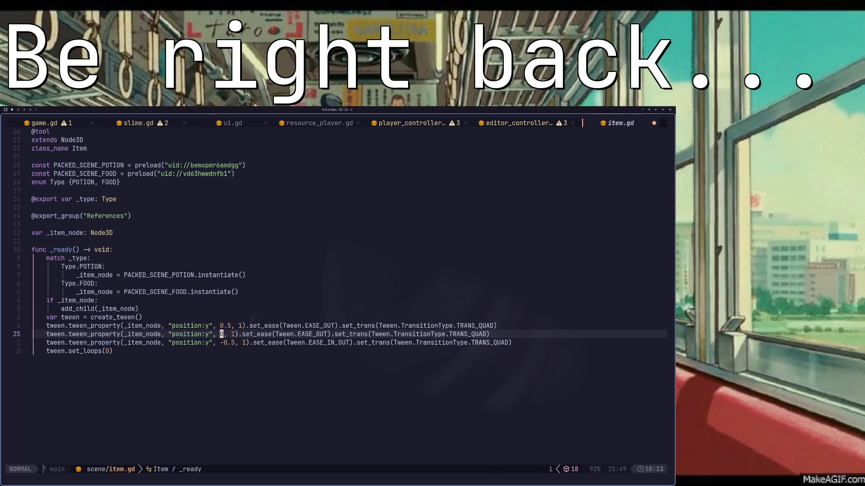
text(:w)
key(Return)
Change the -0.5 tween's easing from EASE_IN_OUT back to EASE_OUT and save
key(j)
key(l)
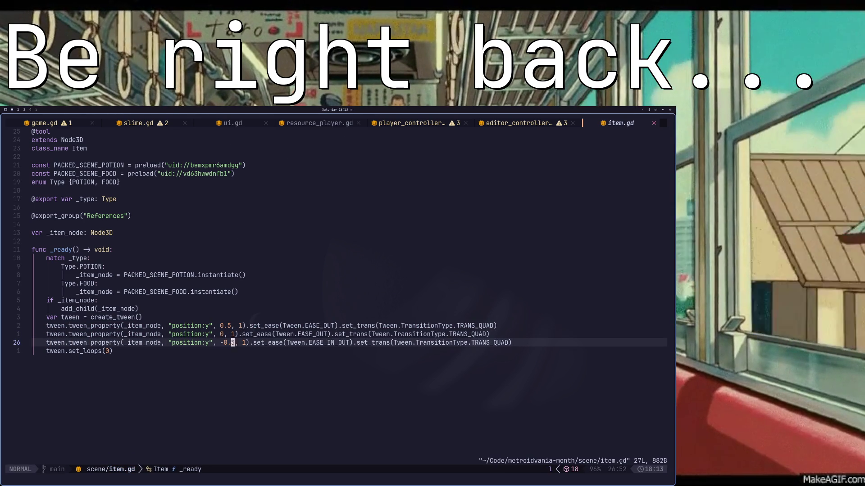
key(l)
key(l)
key(l)
key(l)
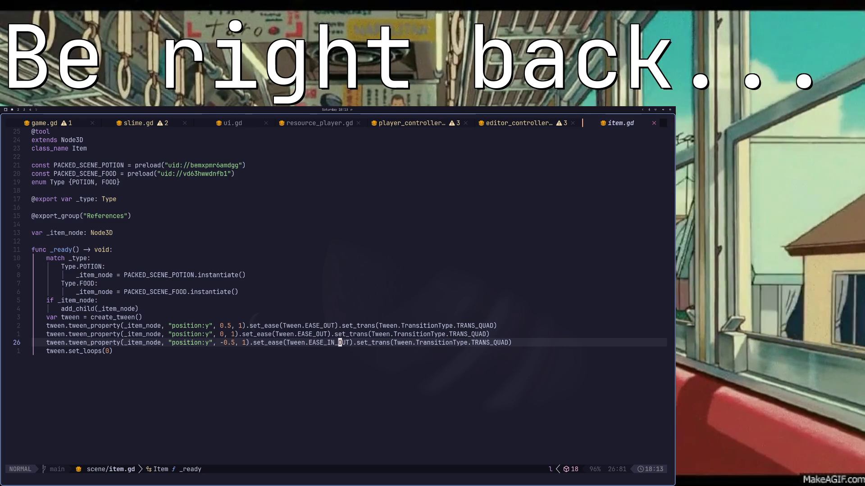
key(i)
key(BackSpace)
key(BackSpace)
key(BackSpace)
key(Escape)
text(:w)
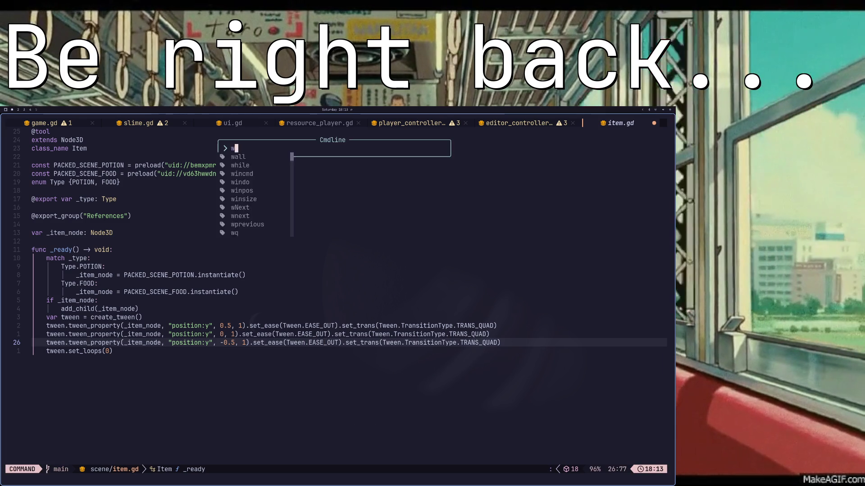
key(Return)
Close and reopen the item scene in Godot, then return to item.gd
key(super+2)
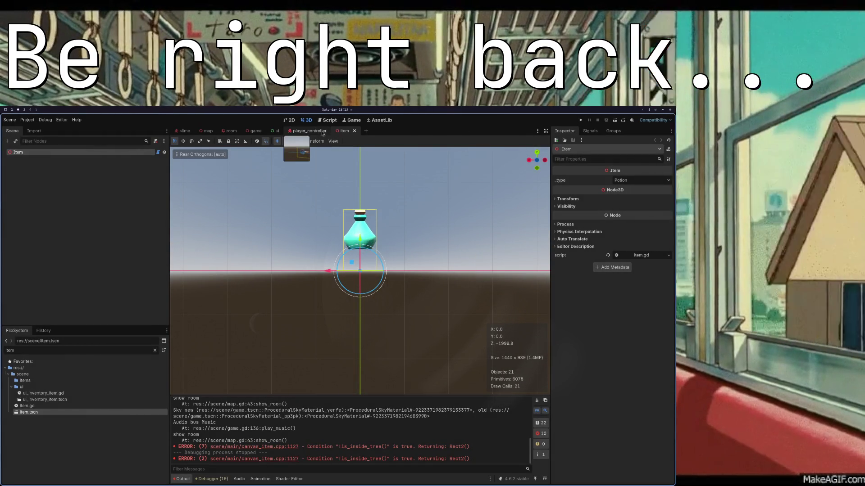
click(354, 132)
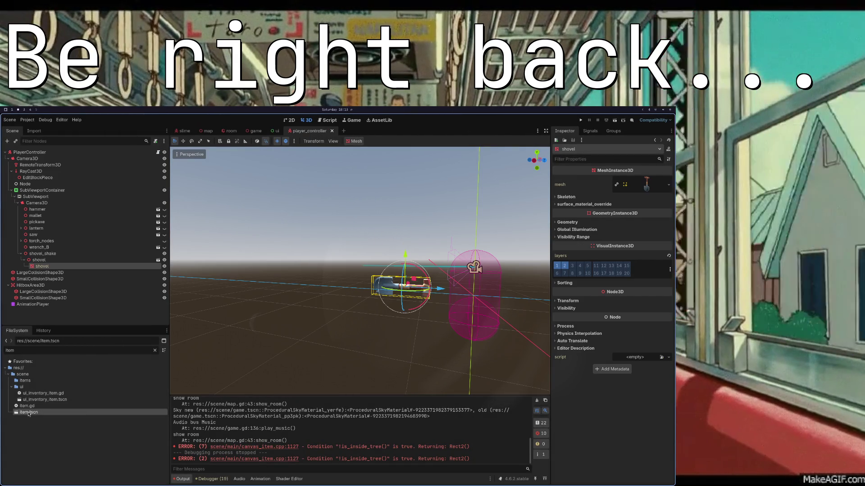
double_click(28, 412)
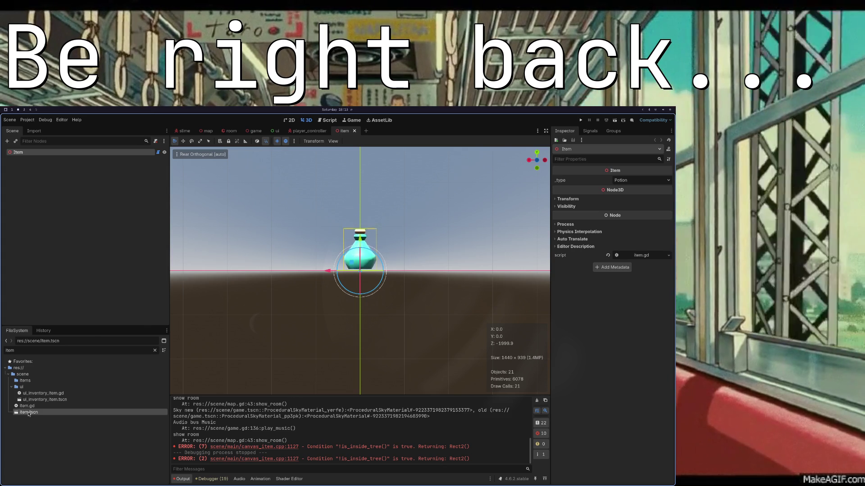
key(super+1)
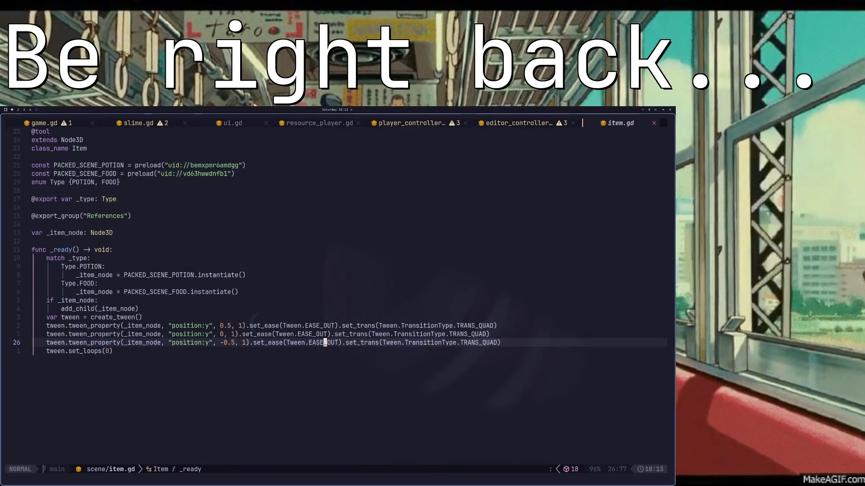
Delete the middle tween line going to y 0 and save item.gd
key(g)
key(j)
key(g)
key(k)
key(g)
key(k)
key(h)
key(h)
key(h)
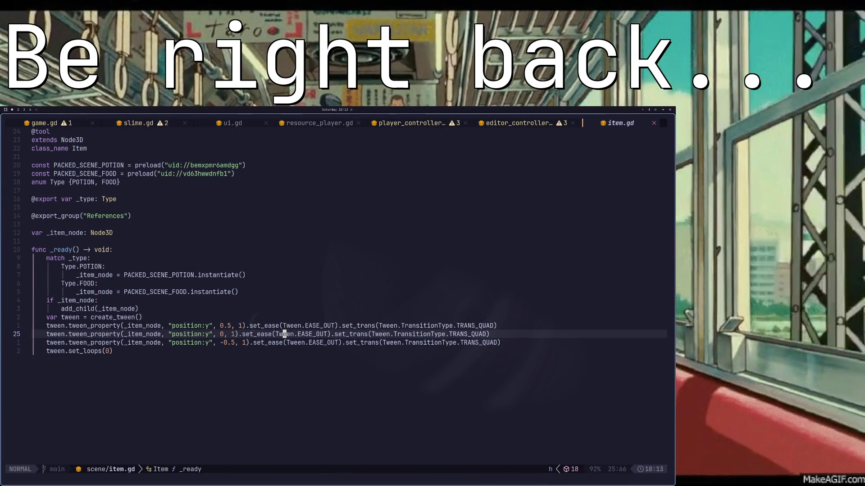
key(h)
key(h)
key(h)
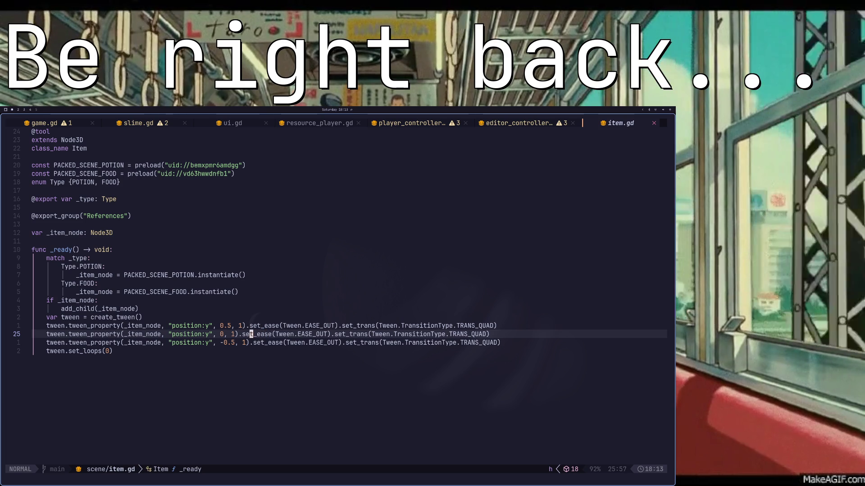
key(d)
key(d)
text(:w)
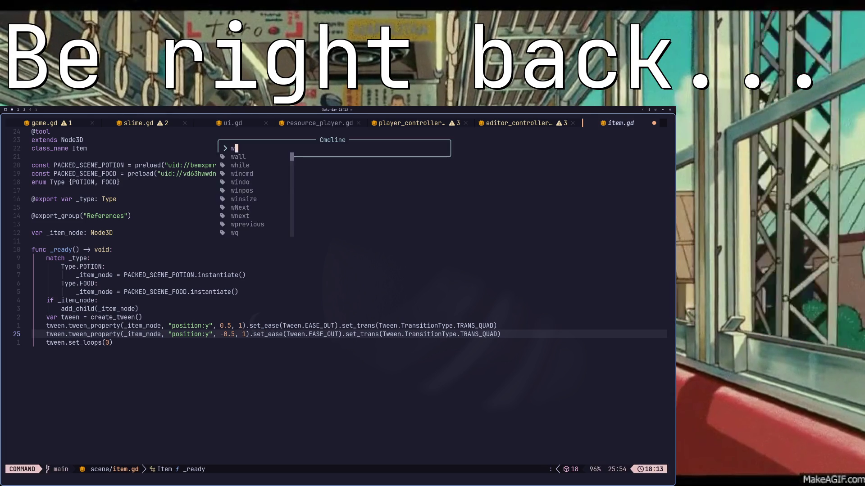
key(Return)
Move to the create_tween() line and open a new line below it
key(g)
key(k)
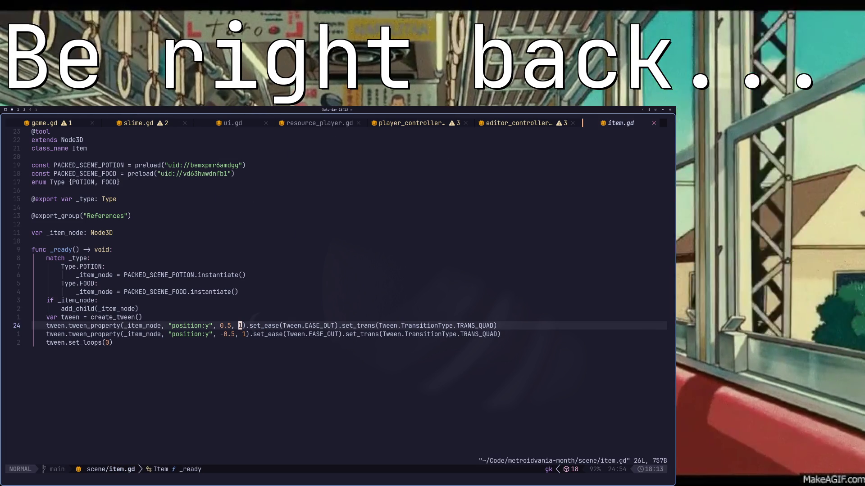
key(g)
key(k)
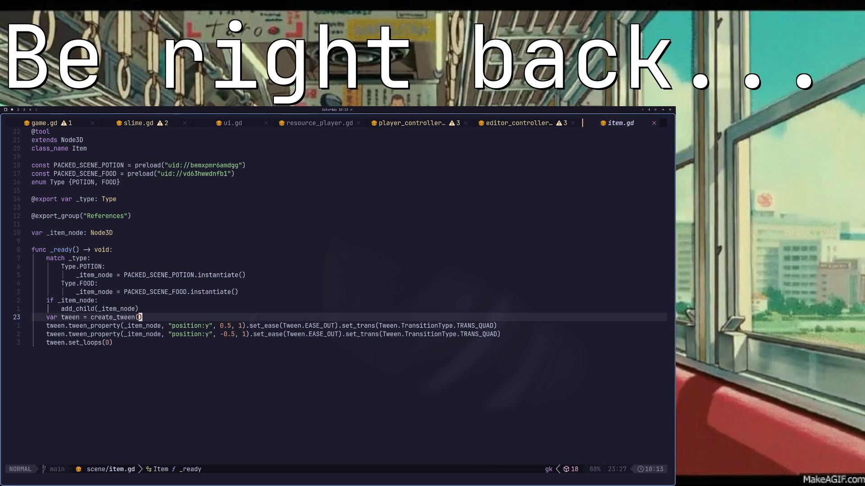
key(g)
key(j)
key(g)
key(j)
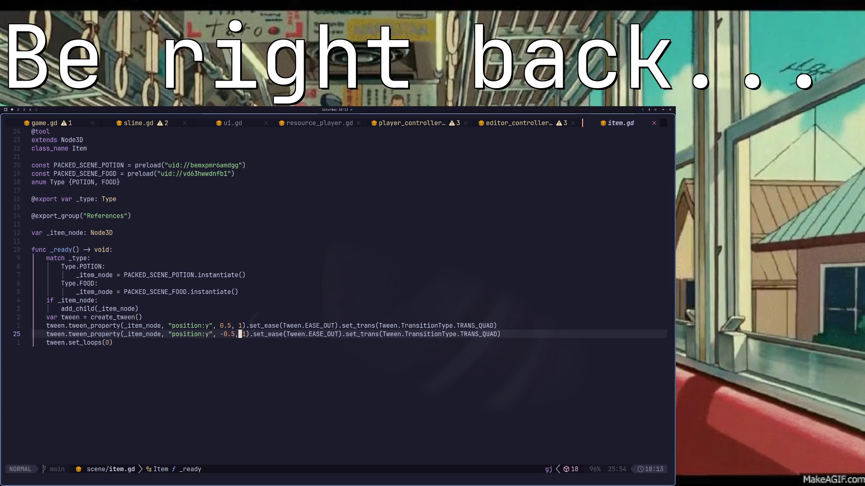
key(g)
key(k)
key(g)
key(k)
key(g)
key(k)
key(g)
key(k)
key(g)
key(k)
key(g)
key(k)
key(g)
key(k)
key(g)
key(k)
key(g)
key(j)
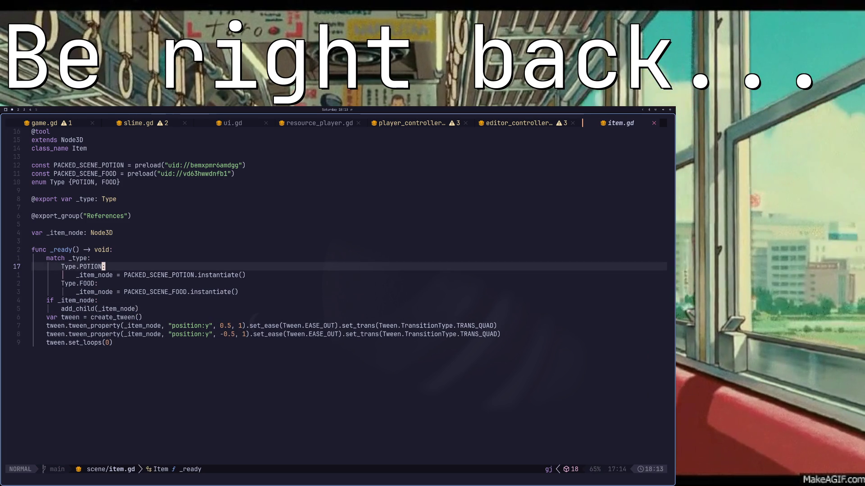
key(g)
key(j)
key(g)
key(j)
key(g)
key(j)
key(g)
key(j)
key(g)
key(j)
key(g)
key(j)
key(A)
key(Return)
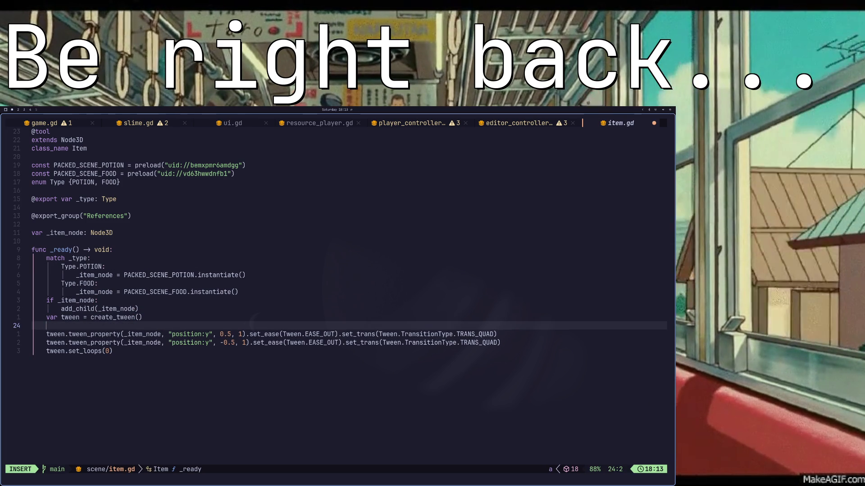
Enter _item_node.position.y = -0.5 on the new line, then close the item scene in Godot
text(_)
key(Tab)
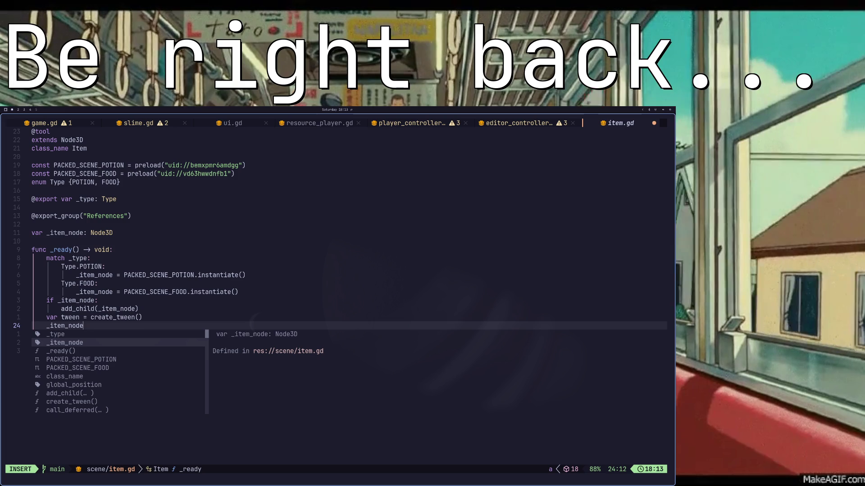
text(,.po)
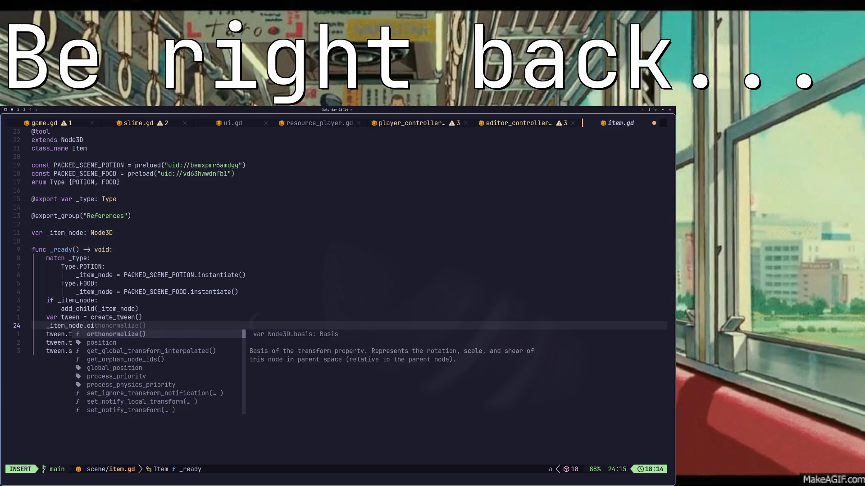
key(Tab)
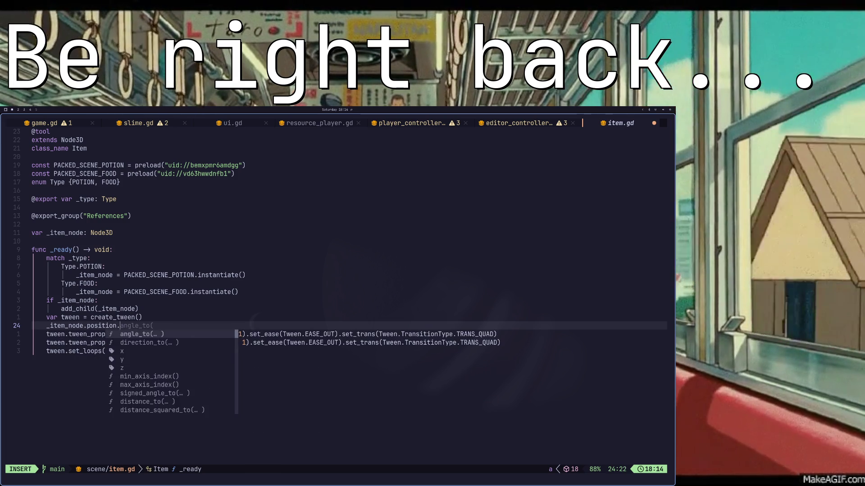
text(.y =)
key(Escape)
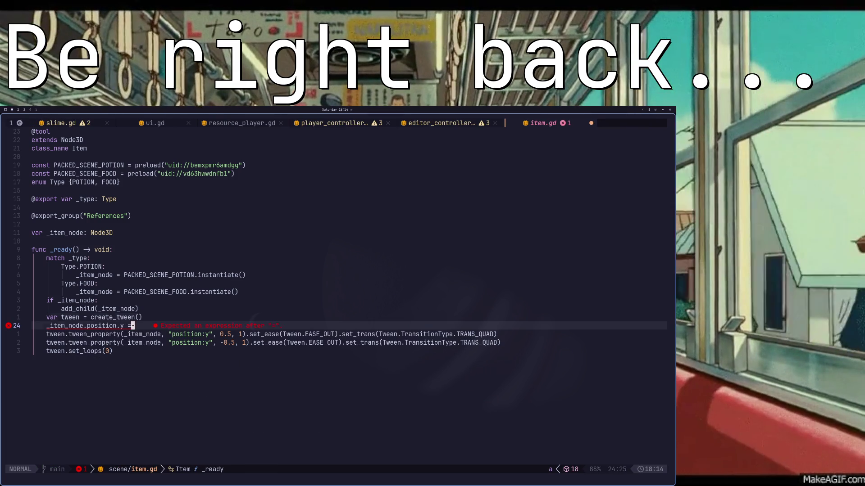
key(asciicircum)
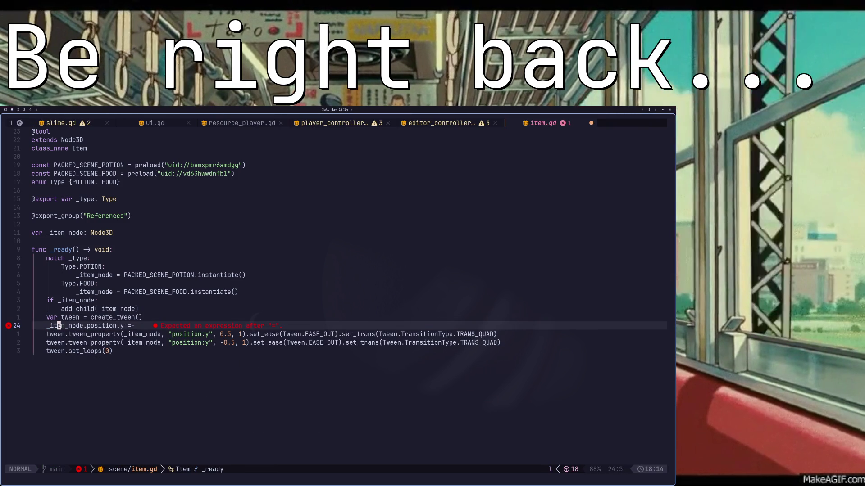
key(shift+a)
text(-0.5)
key(Escape)
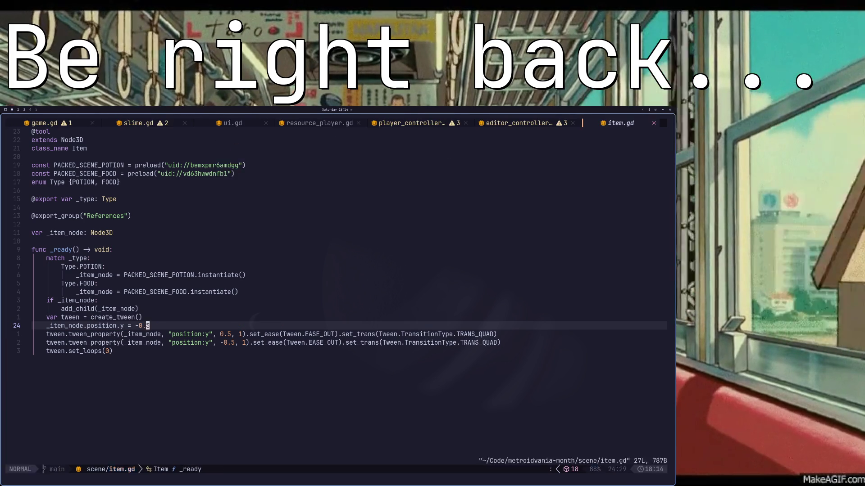
key(super+2)
click(356, 131)
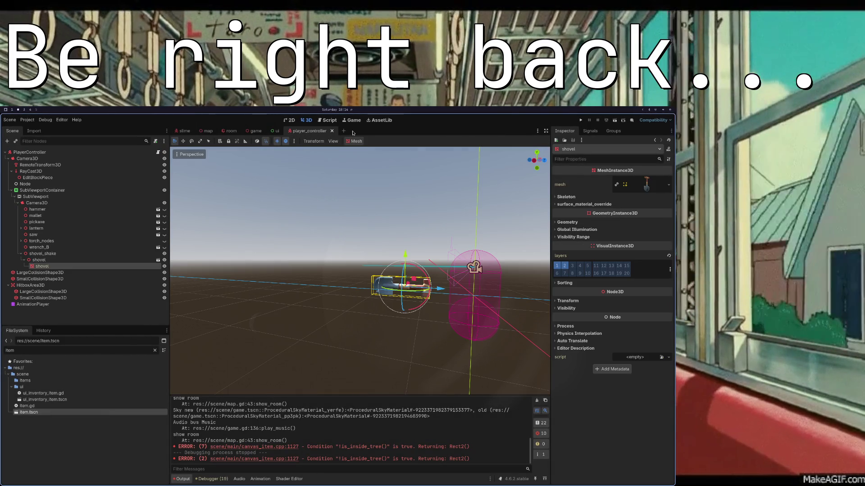
Reopen item.tscn to load the change, then go back to item.gd's first tween line
double_click(71, 415)
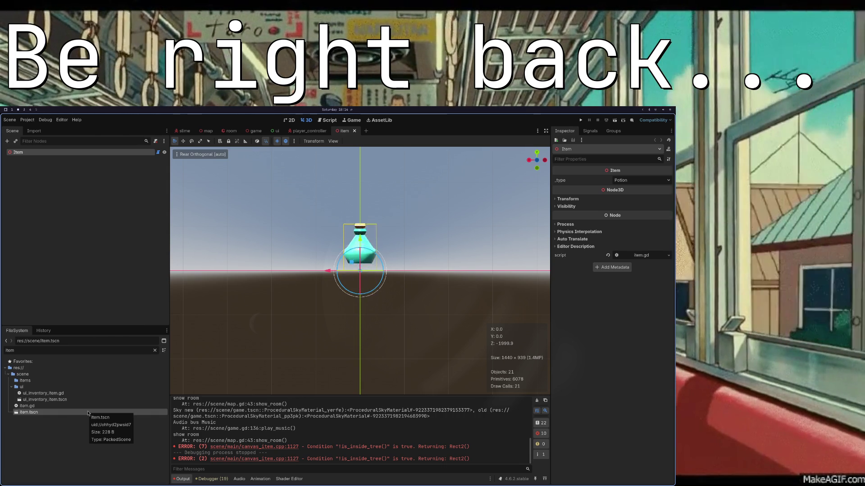
key(super+1)
key(j)
key(l)
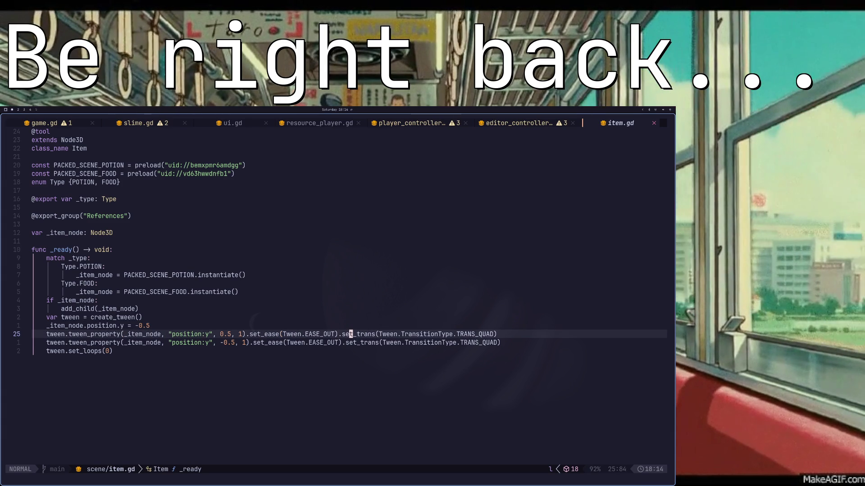
Change both position:y tween easings in item.gd to EASE_OUT_IN as a first attempt
key(h)
key(h)
key(h)
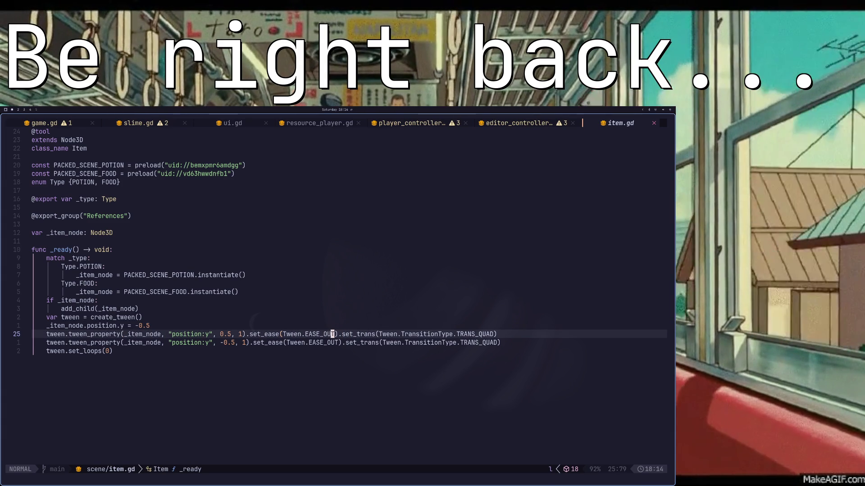
text(a_IN)
key(Escape)
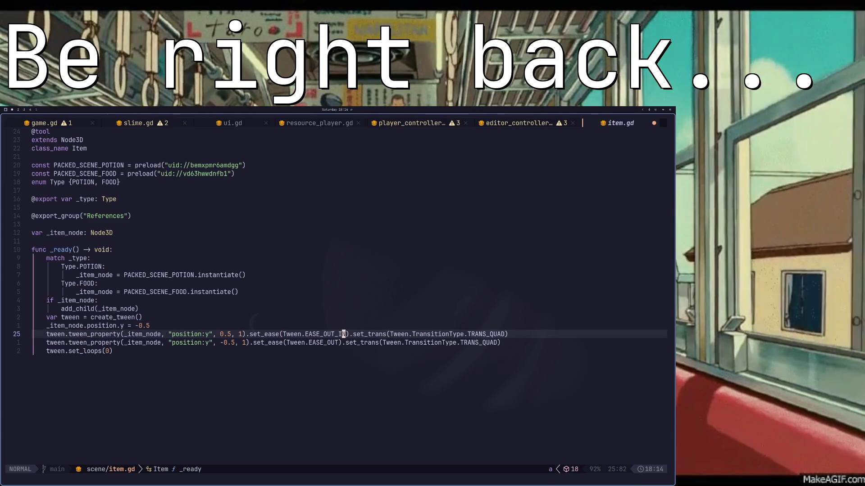
key(j)
key(h)
key(i)
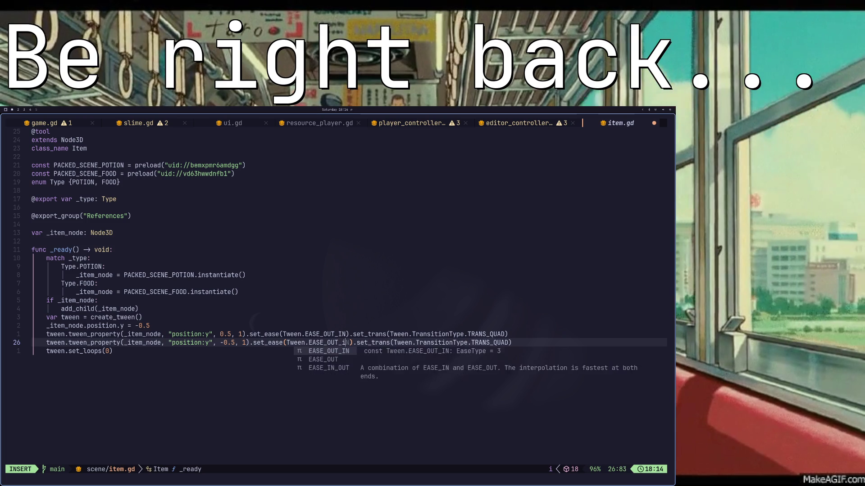
key(Return)
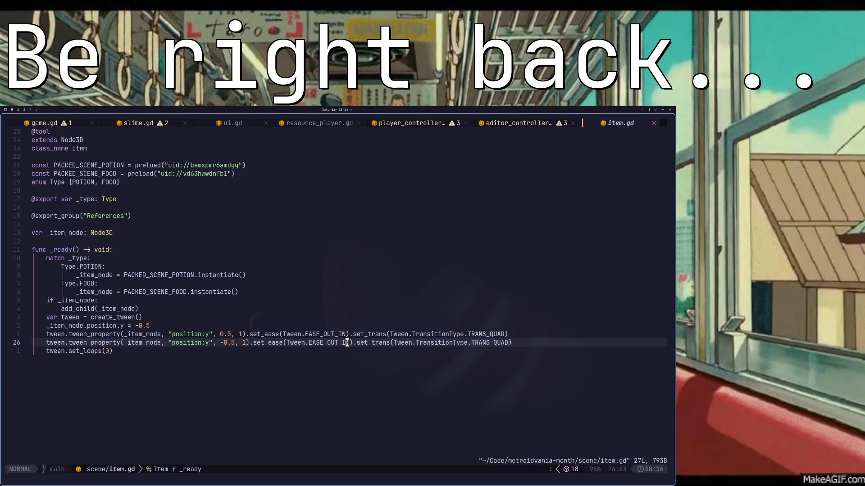
Close and reopen the item scene in Godot to preview the new easing
key(alt+Tab)
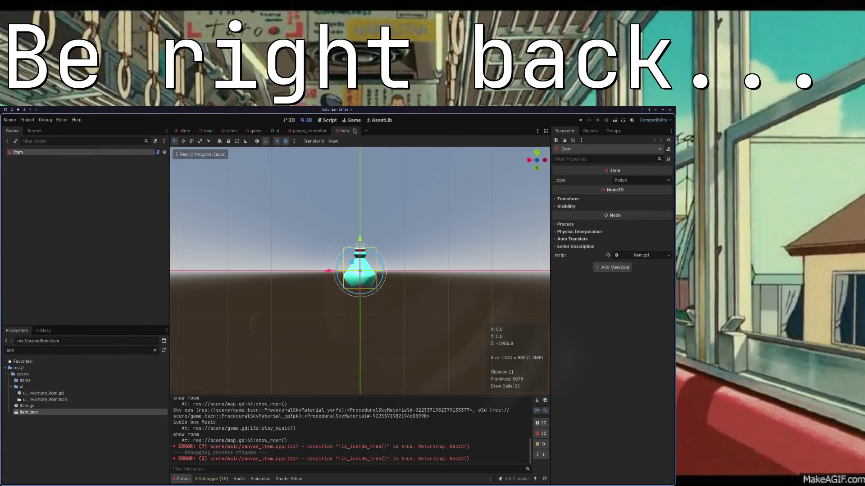
click(354, 131)
double_click(103, 413)
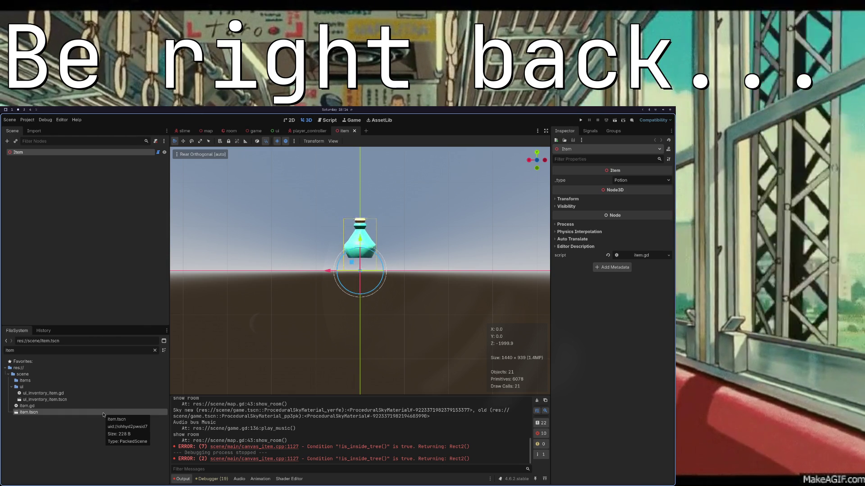
Correct the first tween's easing to Tween.EASE_IN_OUT
key(super+1)
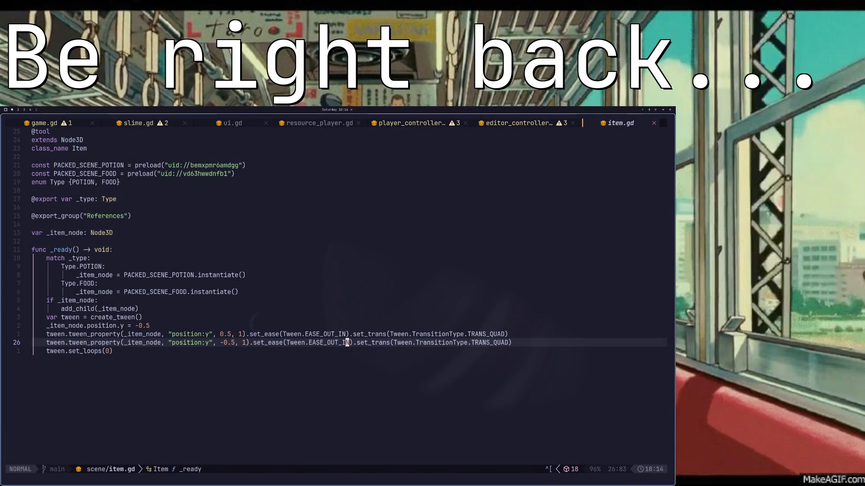
key(k)
key(i)
key(BackSpace)
key(BackSpace)
key(BackSpace)
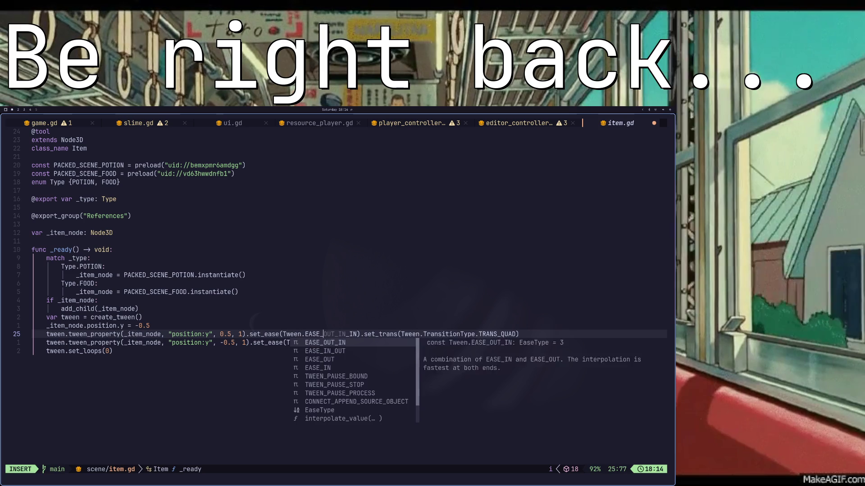
key(Escape)
text(a_OUT)
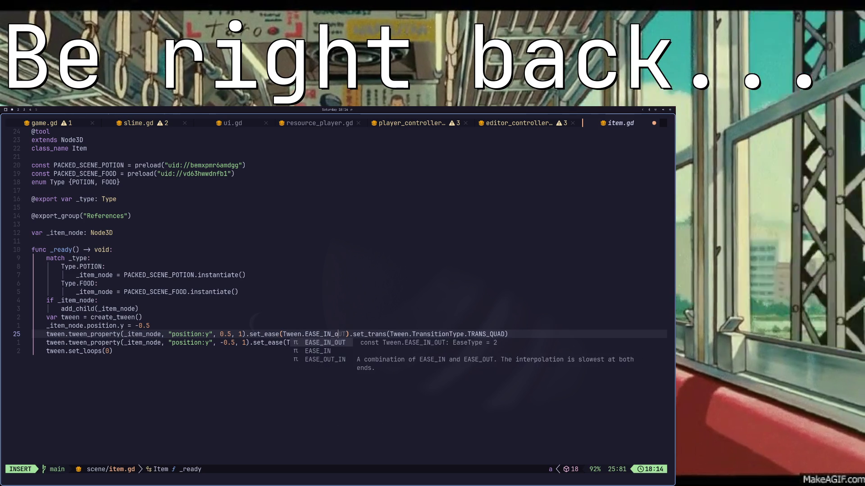
key(Escape)
Correct the second tween's easing to Tween.EASE_IN_OUT and save item.gd with :w
key(g)
key(j)
key(BackSpace)
key(BackSpace)
key(BackSpace)
key(Escape)
text(a_OUT)
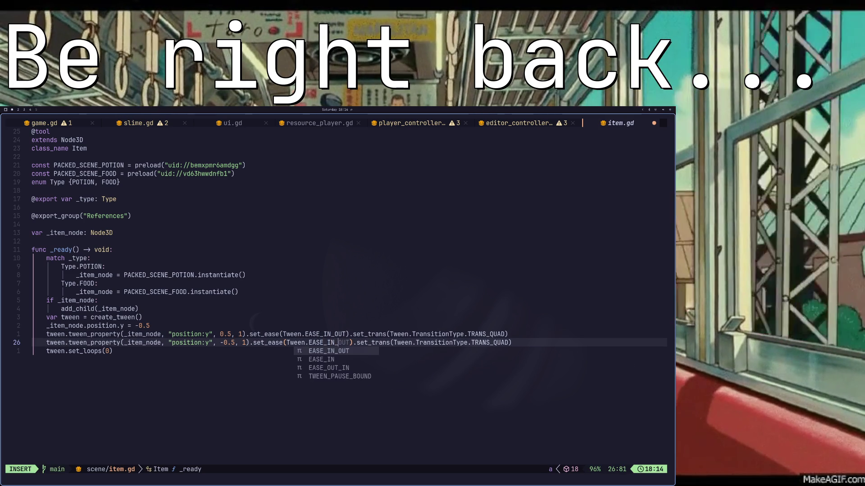
text(:w)
key(Return)
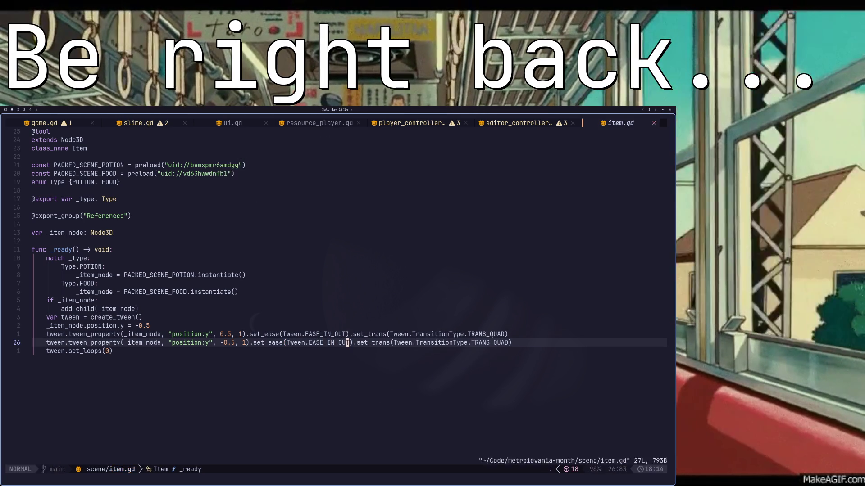
key(alt+Tab)
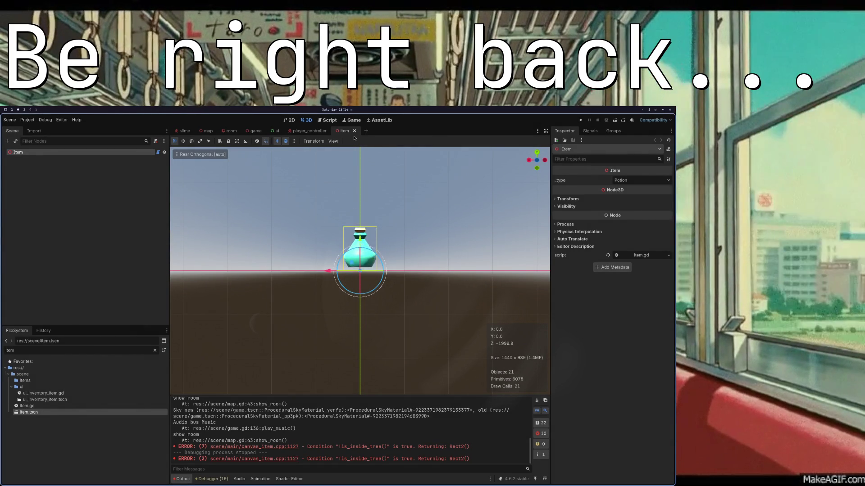
Reload the item scene and place an item.tscn instance on the game floor near the red cube
click(354, 131)
double_click(139, 414)
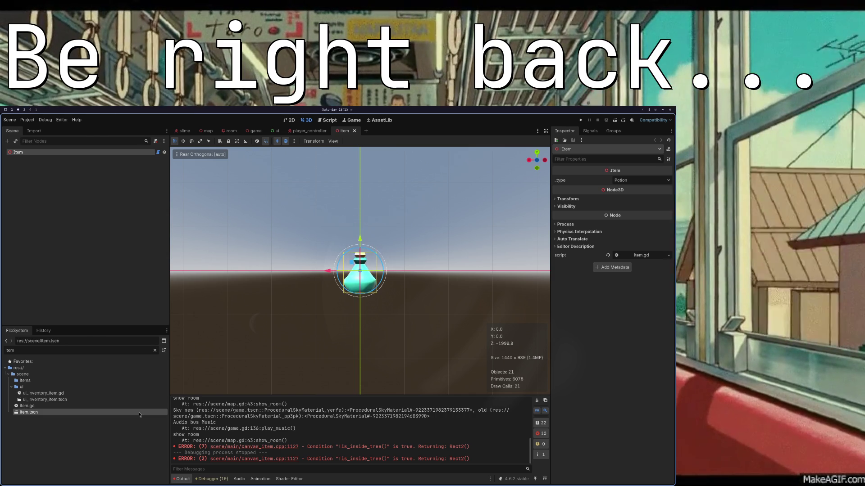
click(255, 131)
scroll(256, 255, down, 3)
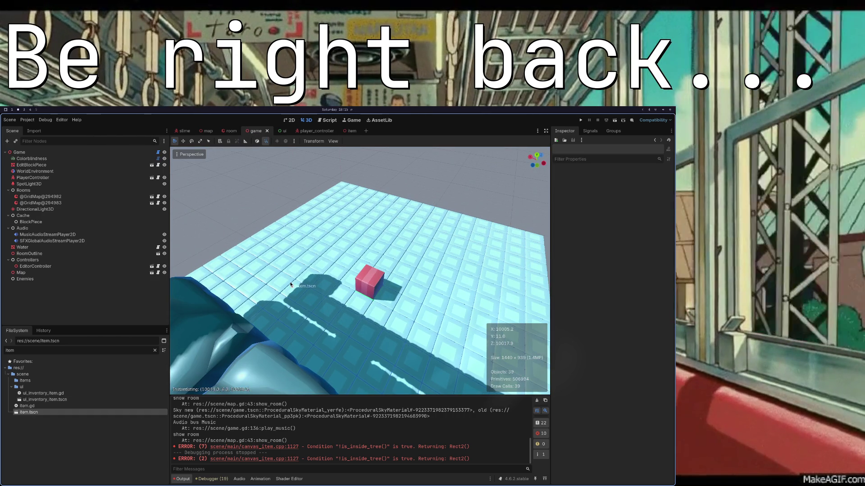
drag(291, 285, 291, 284)
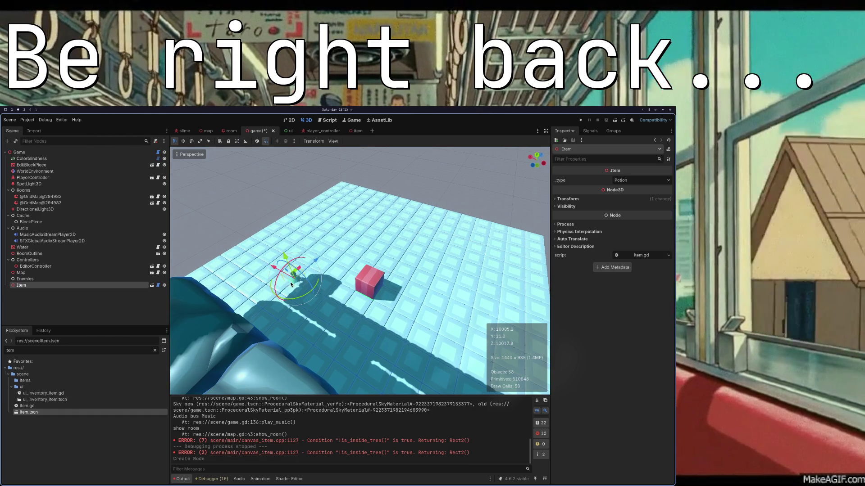
scroll(288, 233, up, 3)
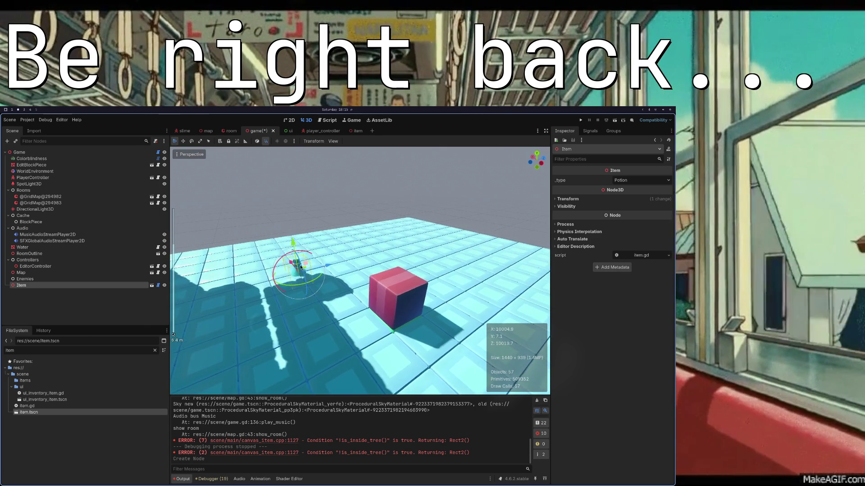
drag(287, 232, 311, 245)
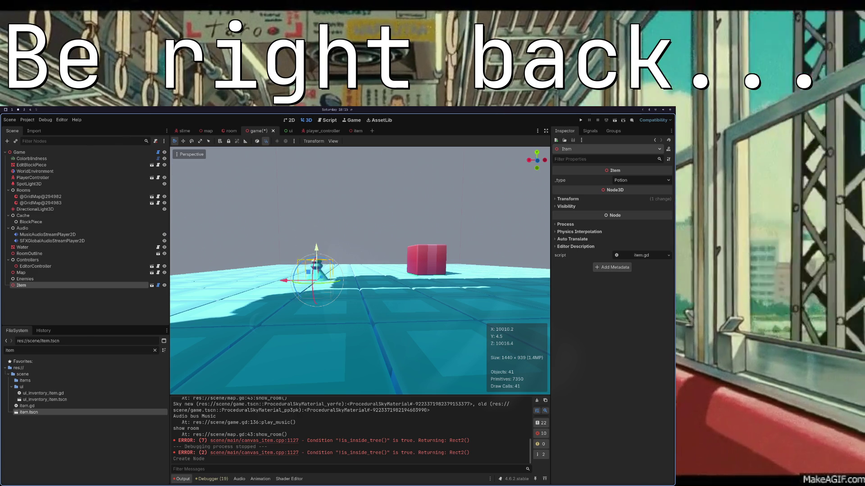
key(super+1)
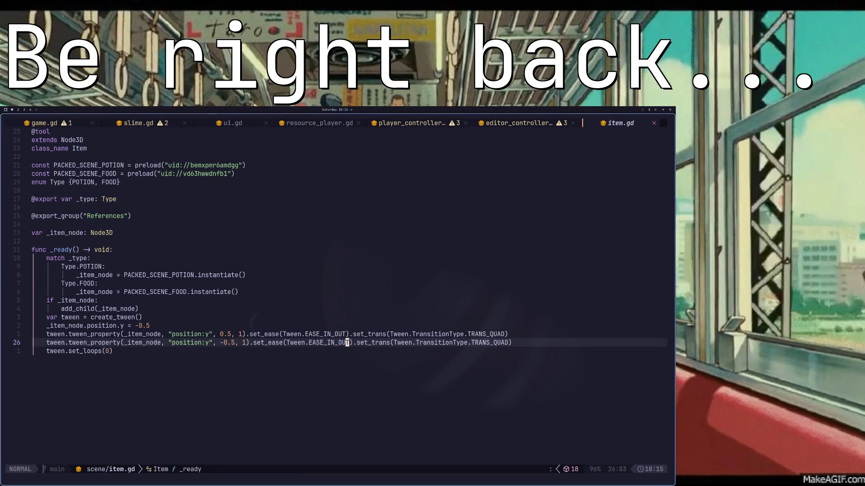
Set the first tween's rise target in item.gd to 1
key(h)
key(h)
key(h)
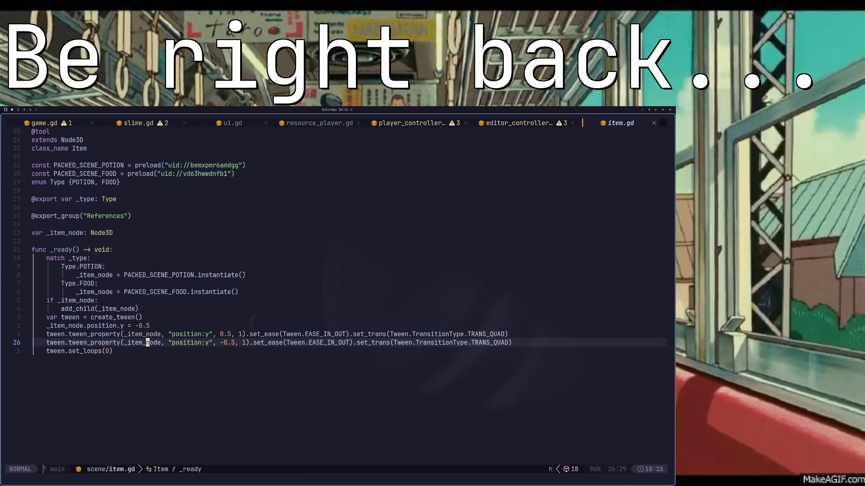
key(k)
key(l)
key(h)
key(g)
key(k)
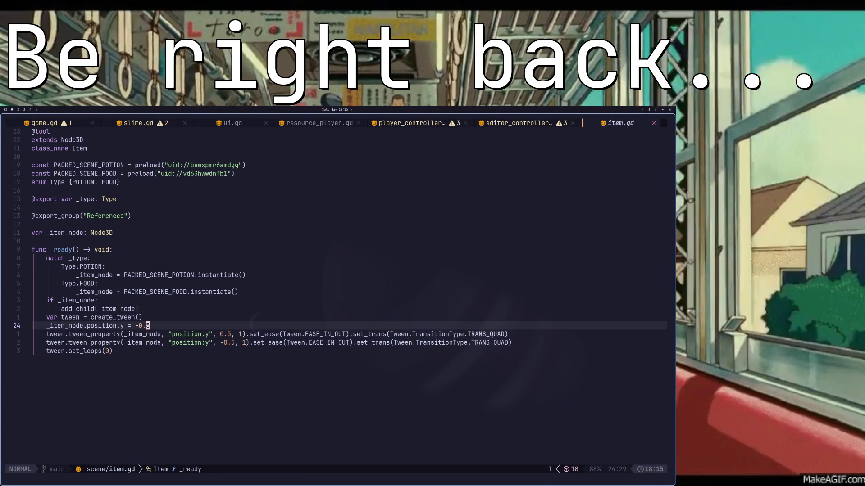
key(g)
key(j)
key(g)
key(j)
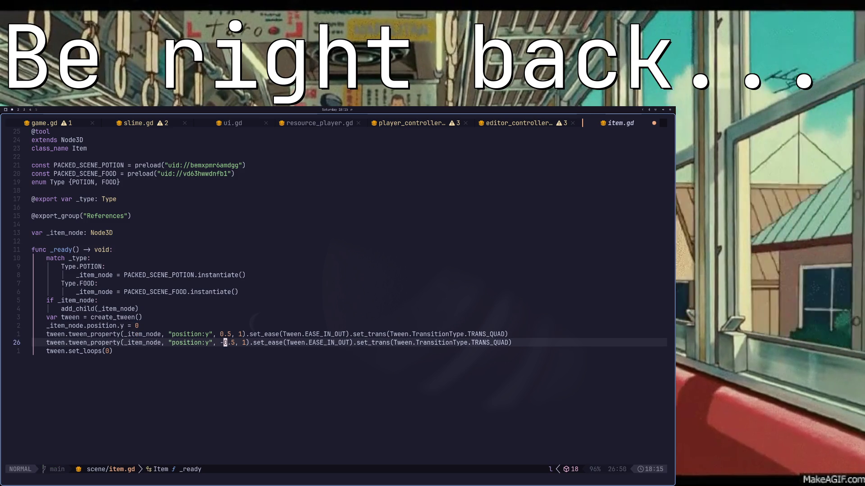
text(gk)
text(ciW1,)
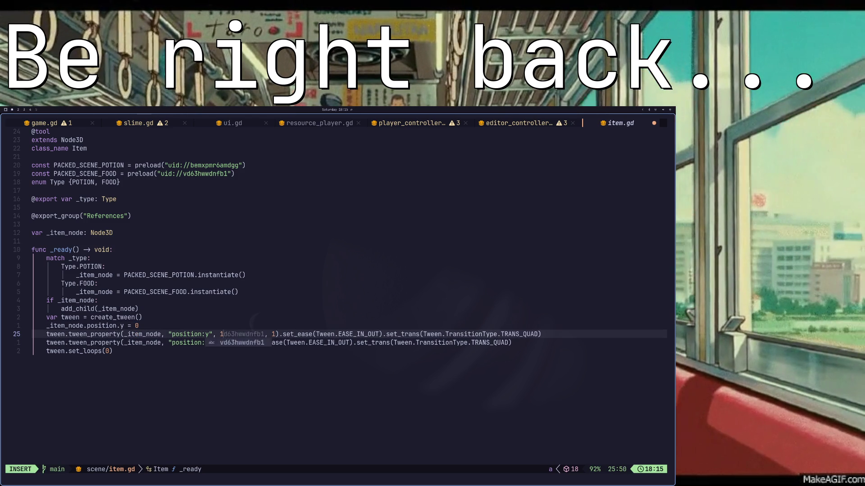
key(Escape)
Set the second tween's return target to 0
text(gj)
text(caW0,)
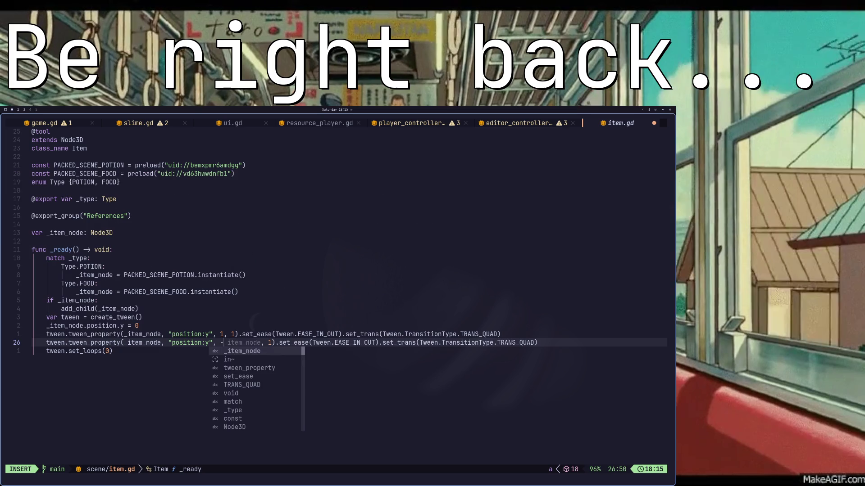
key(Escape)
key(super+2)
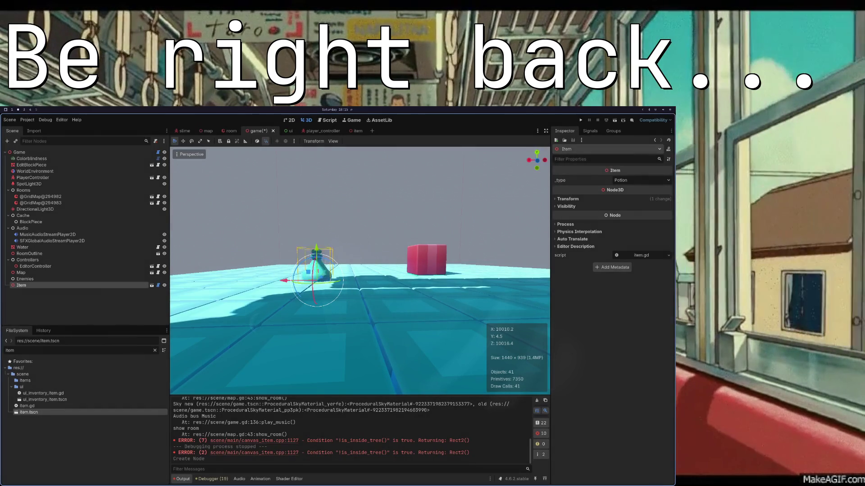
Replace the placed Item with a fresh item.tscn instance and orbit over the level
key(ctrl+z)
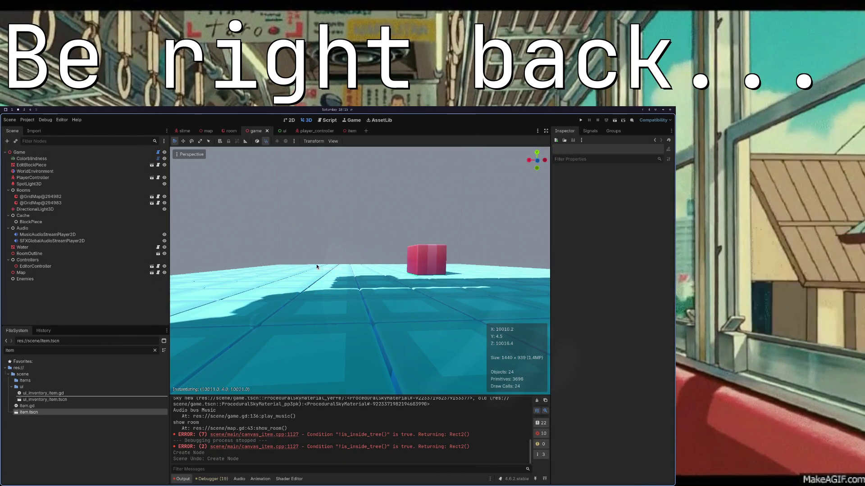
drag(301, 292, 301, 291)
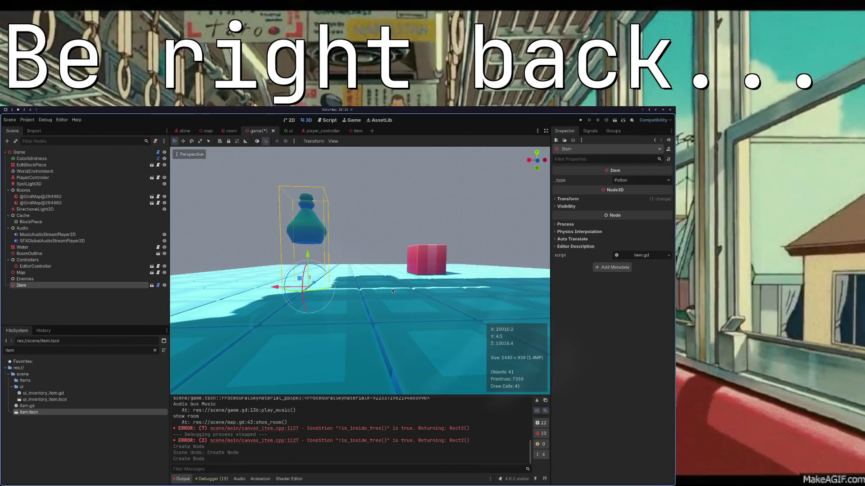
drag(421, 290, 342, 293)
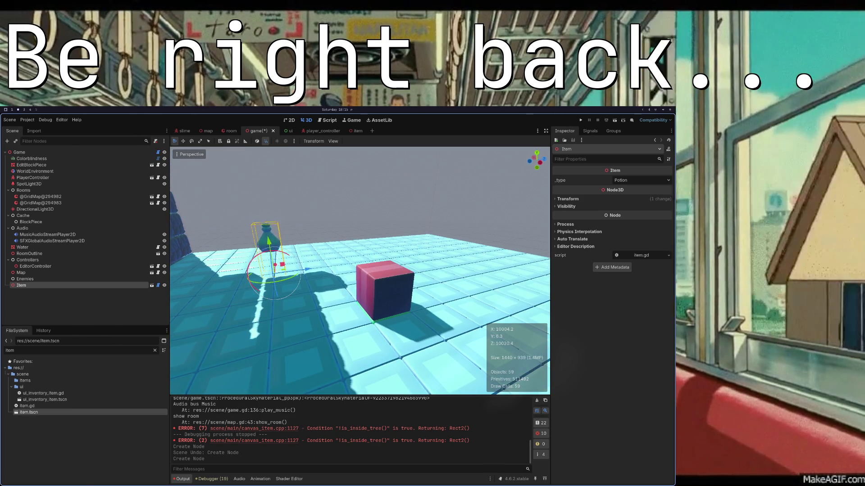
Change the first tween target in item.gd to 0.5 and save
key(super+1)
text(kr0a)
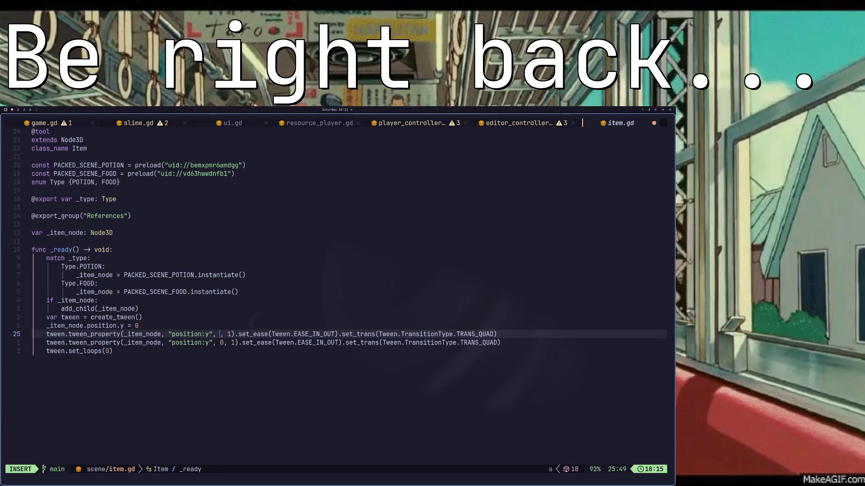
text(.5)
key(Escape)
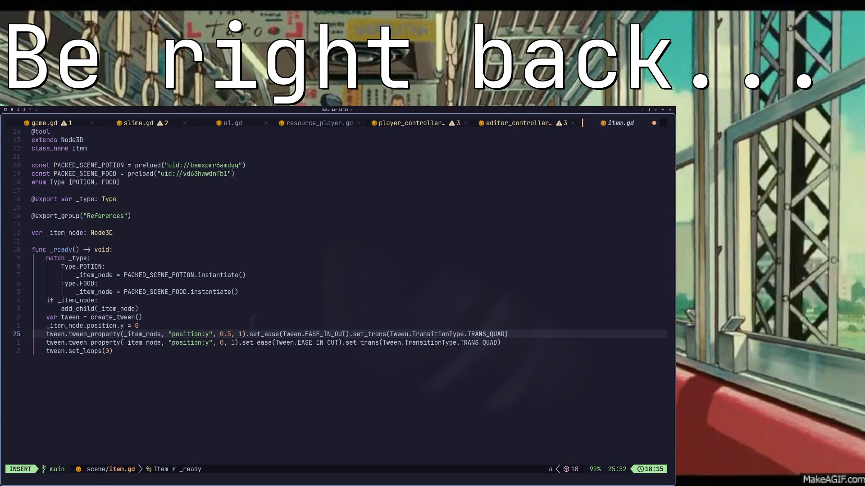
text(:w)
key(Return)
Re-instance the updated item, focus the view on the potion, and search files for 'bottle'
key(super+2)
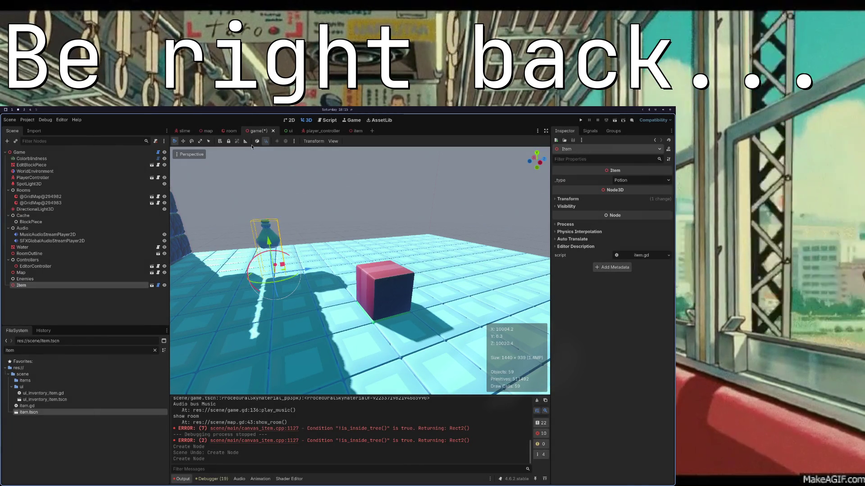
key(ctrl+z)
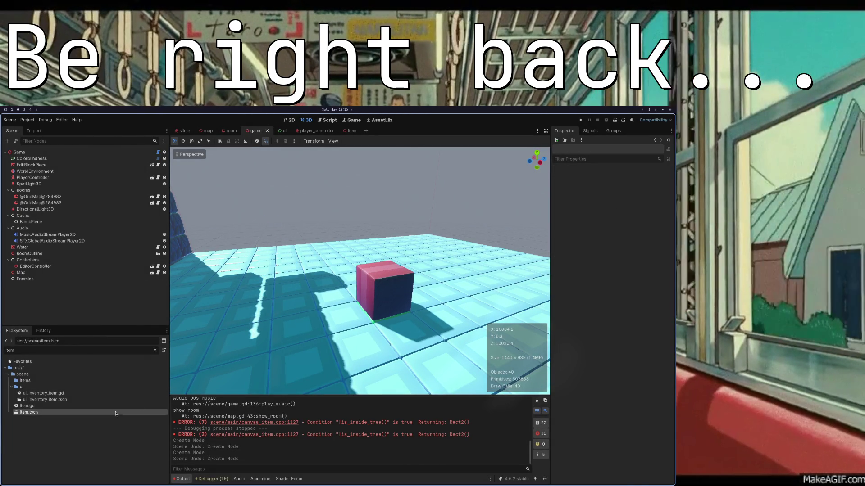
drag(269, 311, 268, 311)
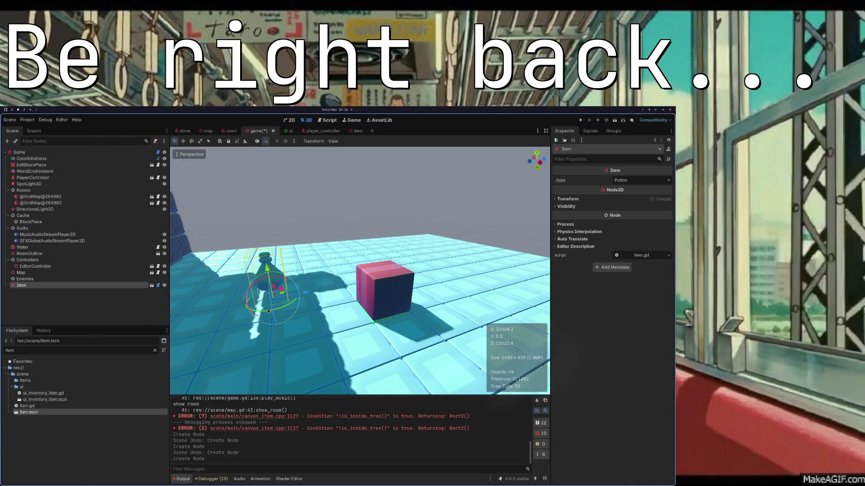
key(f)
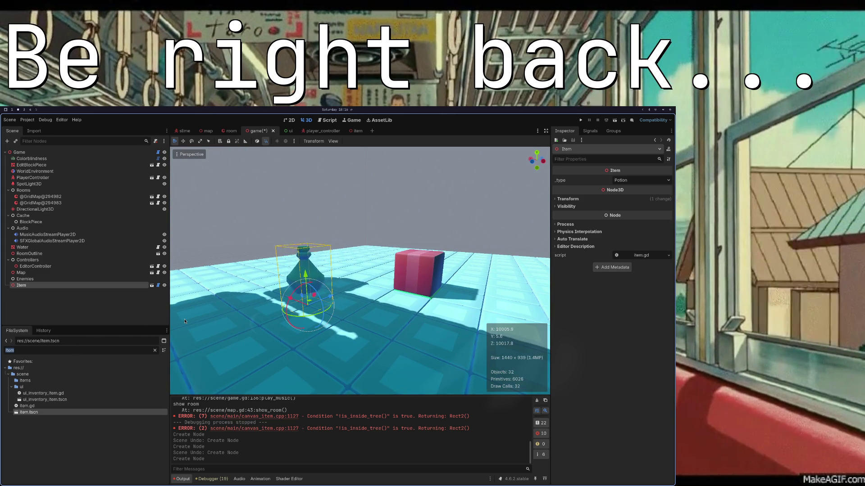
text(bottle)
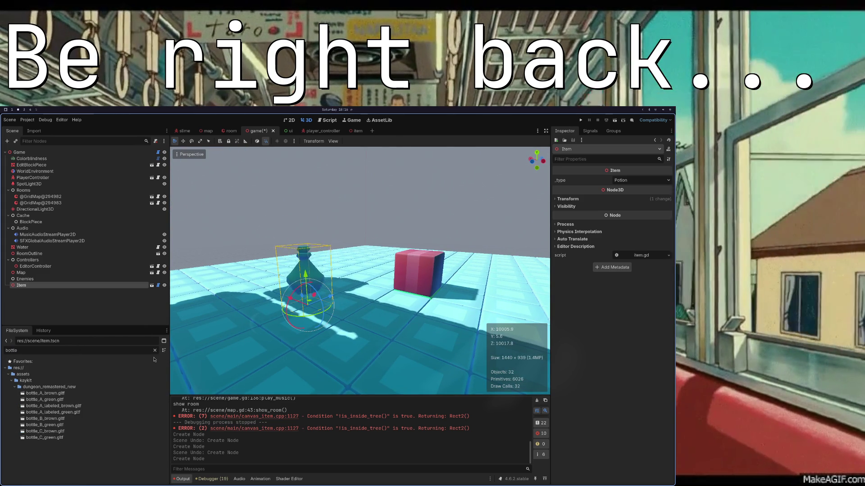
double_click(45, 418)
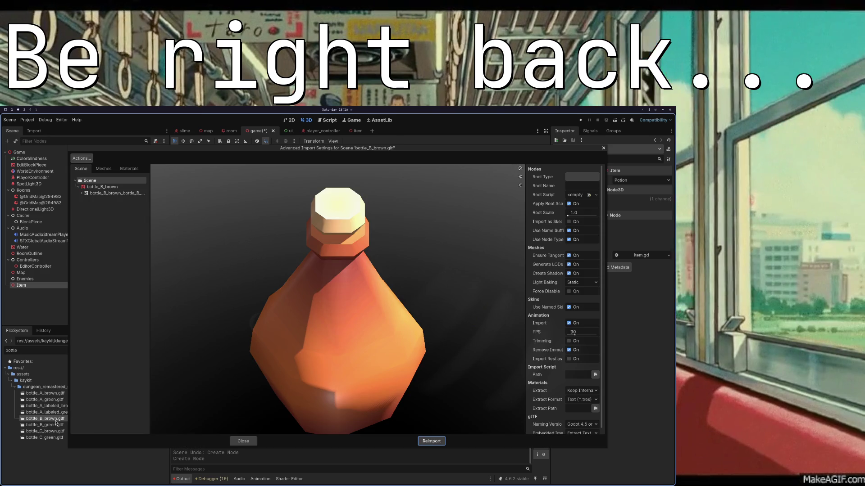
drag(326, 331, 315, 354)
key(Escape)
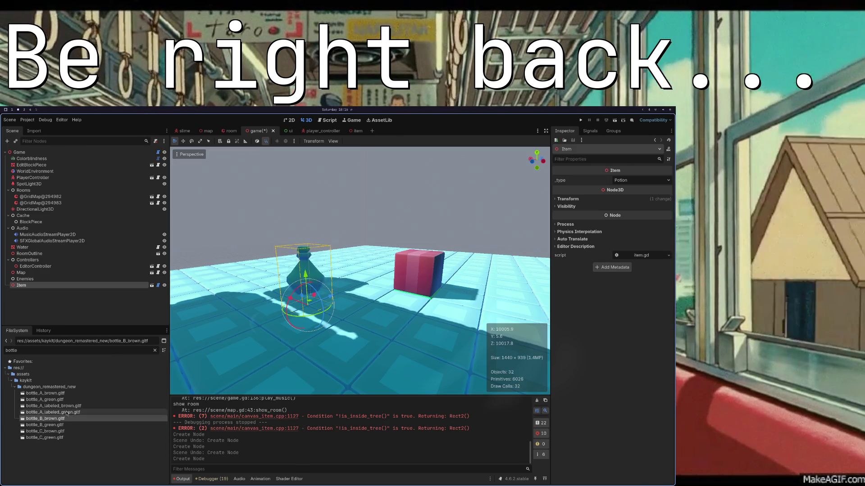
double_click(52, 412)
drag(240, 314, 289, 316)
key(Escape)
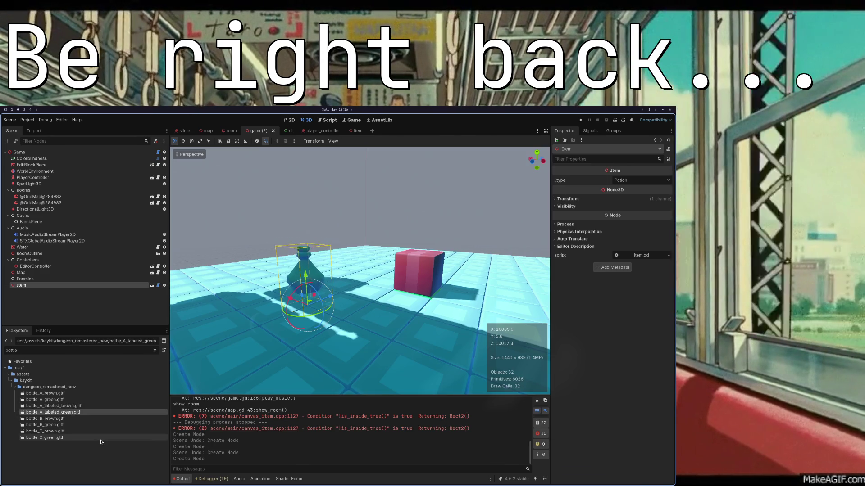
double_click(100, 438)
key(Escape)
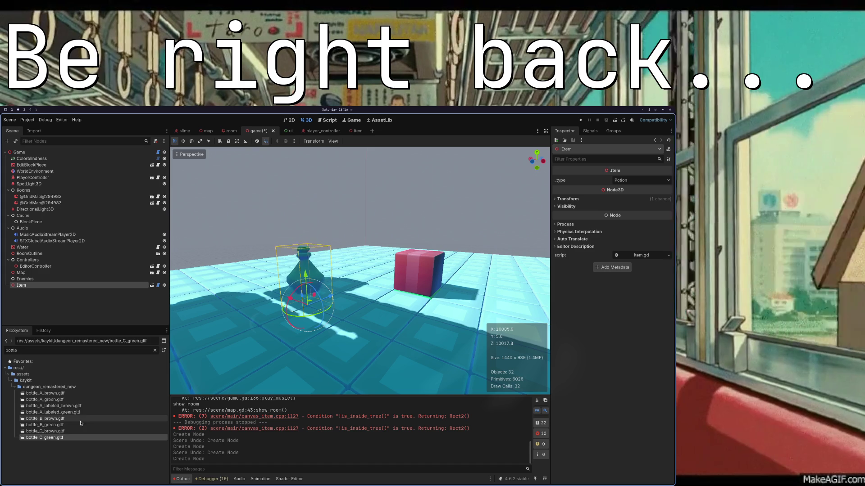
double_click(80, 426)
key(Escape)
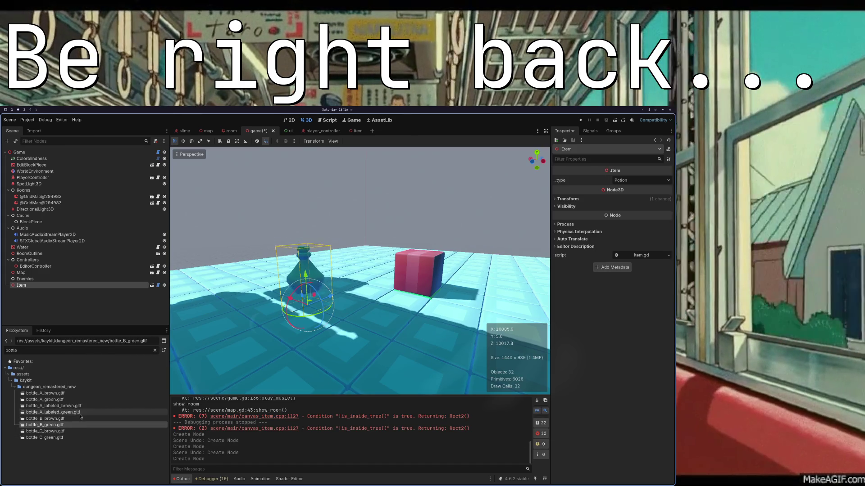
double_click(80, 414)
mouse_move(238, 351)
mouse_down()
mouse_move(250, 318)
mouse_move(216, 311)
mouse_move(130, 328)
mouse_up()
key(Escape)
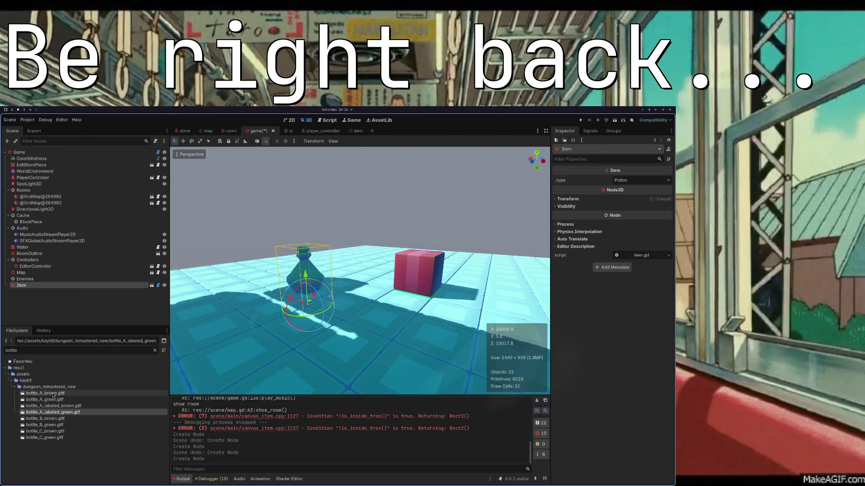
click(52, 439)
double_click(52, 438)
scroll(450, 270, up, 3)
mouse_move(450, 270)
mouse_down()
mouse_move(448, 261)
mouse_move(469, 272)
mouse_move(432, 311)
mouse_move(343, 334)
mouse_move(343, 314)
mouse_move(330, 324)
mouse_up()
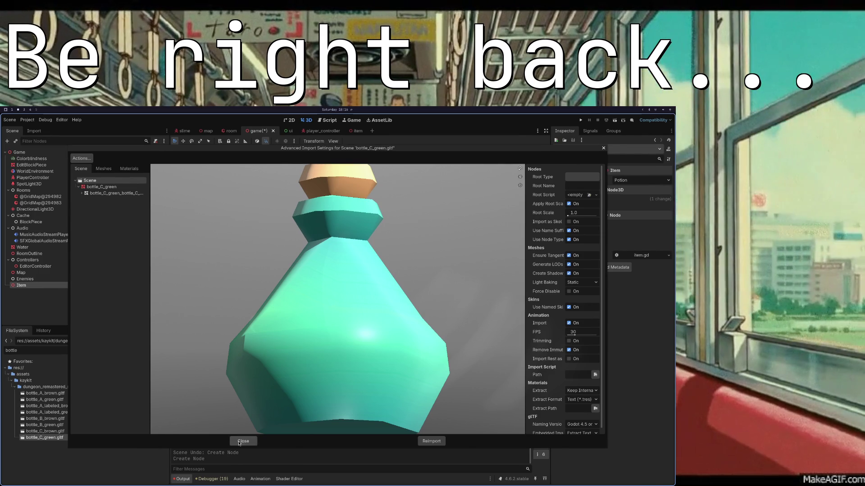
click(239, 442)
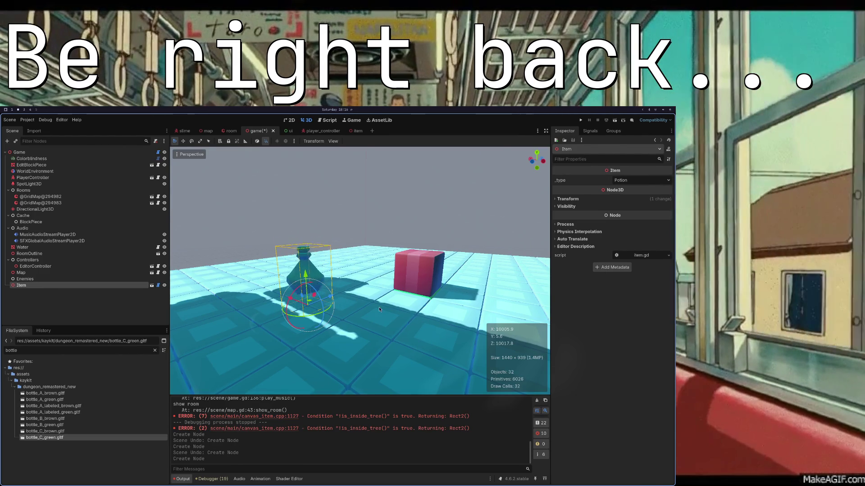
drag(380, 311, 328, 329)
key(super+1)
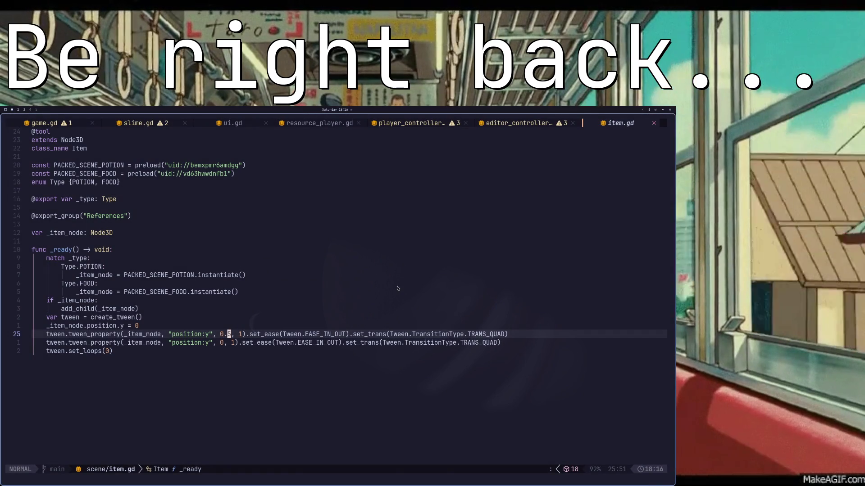
key(super+2)
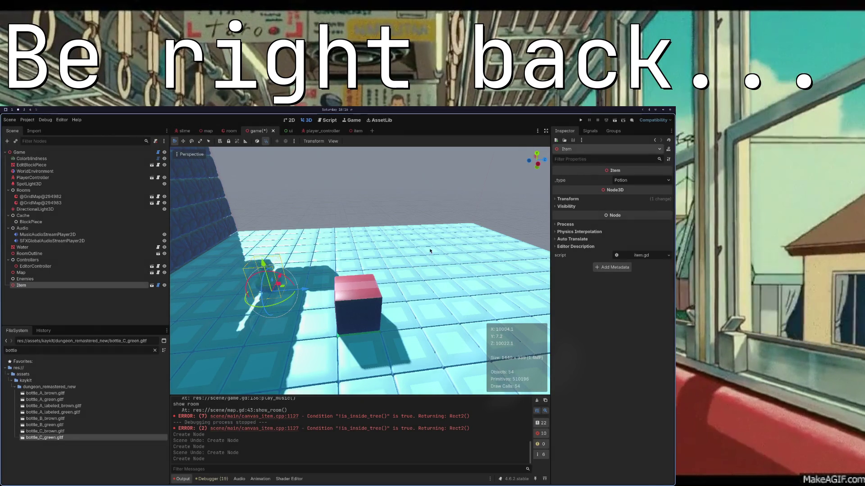
Clear the 'bottle' filter and expand the vfx/effects/floating folder in FileSystem
click(153, 350)
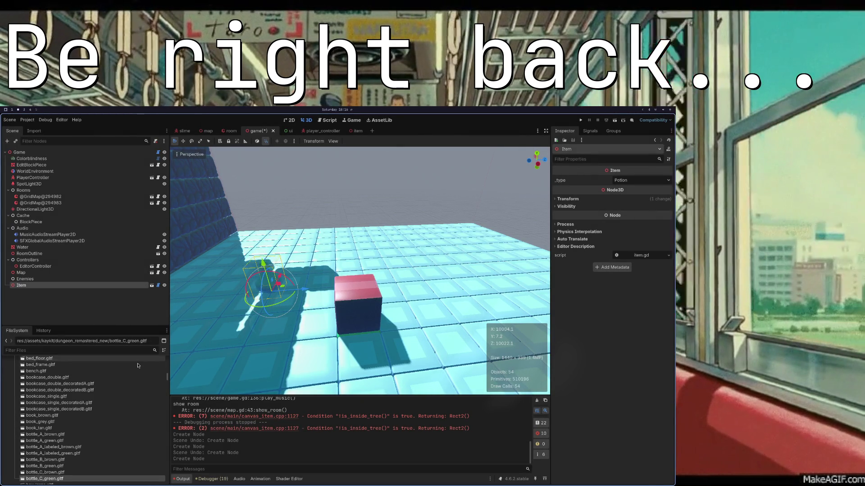
scroll(67, 405, up, 5)
click(12, 406)
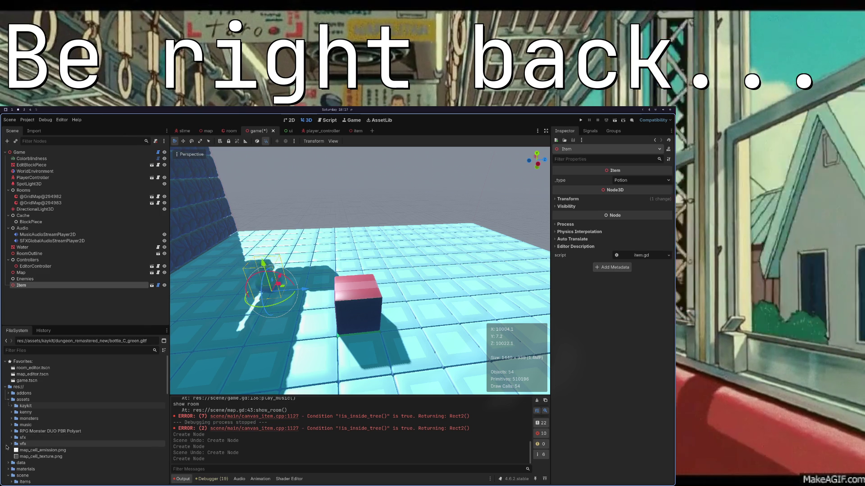
click(14, 449)
click(12, 444)
click(15, 449)
scroll(12, 451, down, 3)
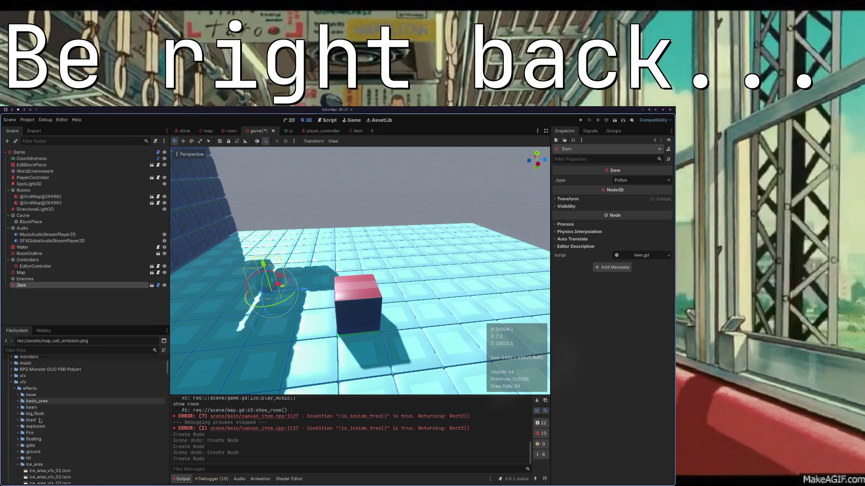
double_click(13, 465)
click(16, 465)
double_click(15, 439)
scroll(14, 441, down, 2)
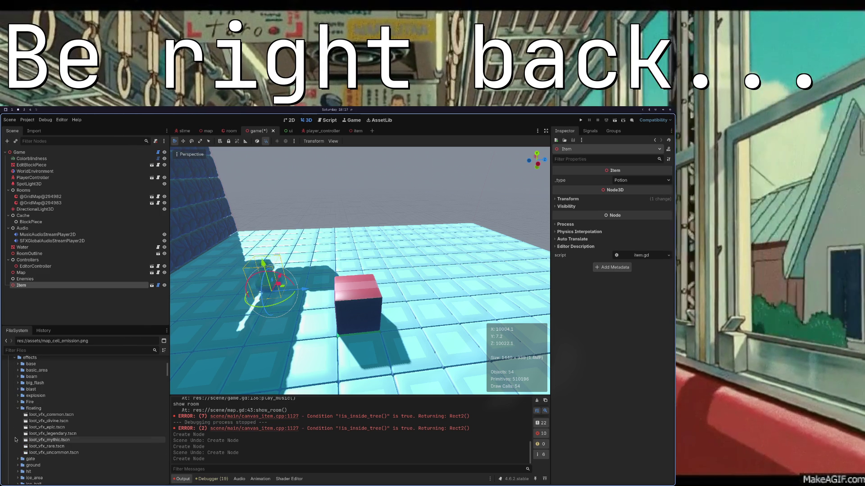
Trial-place loot_vfx_common and loot_vfx_divine, undo both, then open loot_vfx_common.tscn
mouse_move(45, 415)
mouse_down()
mouse_move(261, 270)
mouse_move(247, 321)
mouse_up()
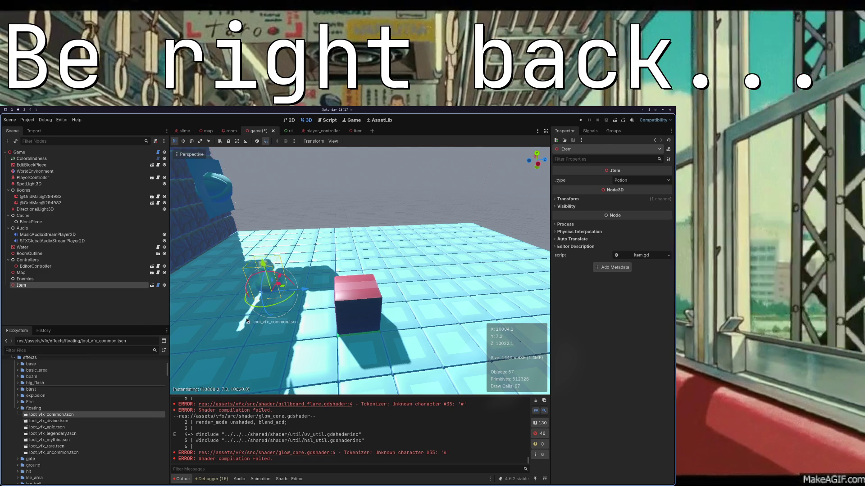
key(ctrl+z)
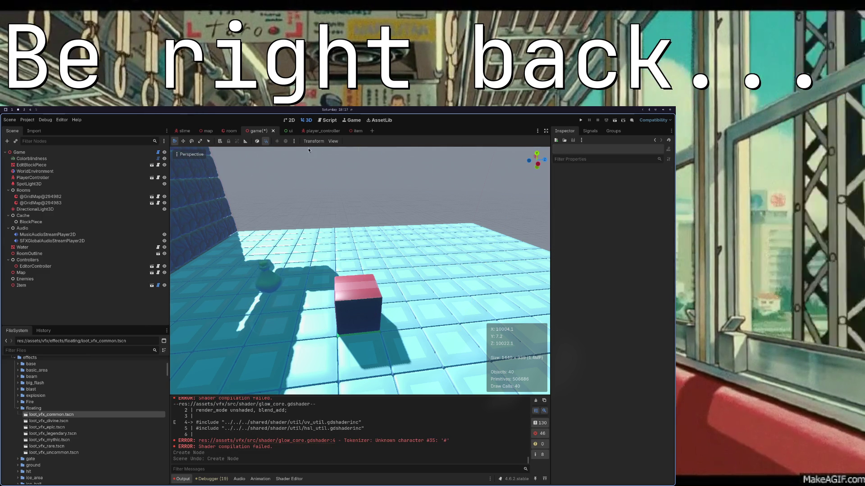
click(356, 130)
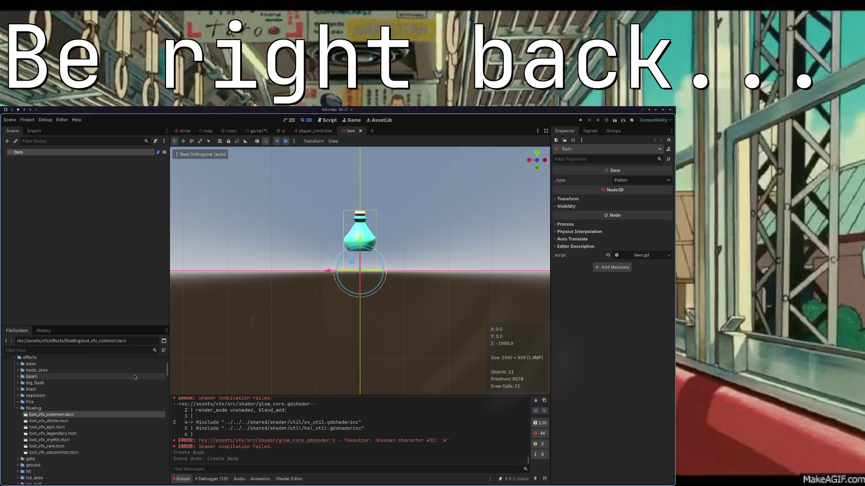
mouse_move(49, 421)
mouse_down()
mouse_move(311, 261)
mouse_move(363, 264)
mouse_move(366, 288)
mouse_up()
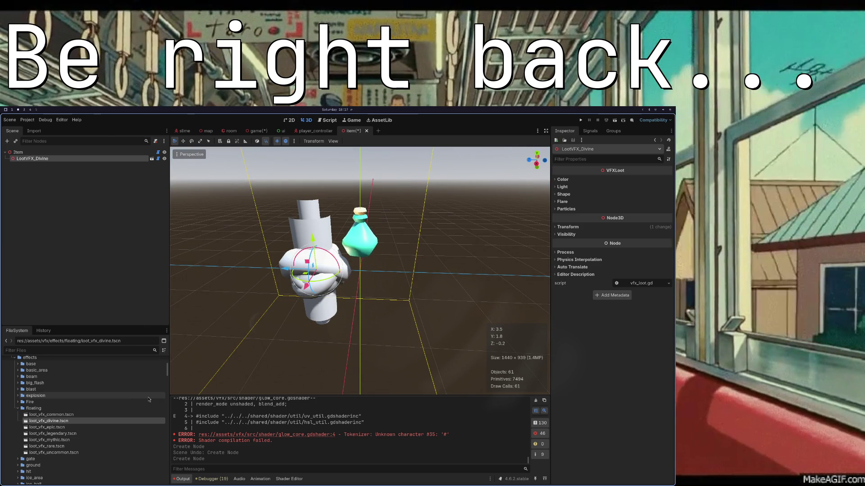
key(ctrl+z)
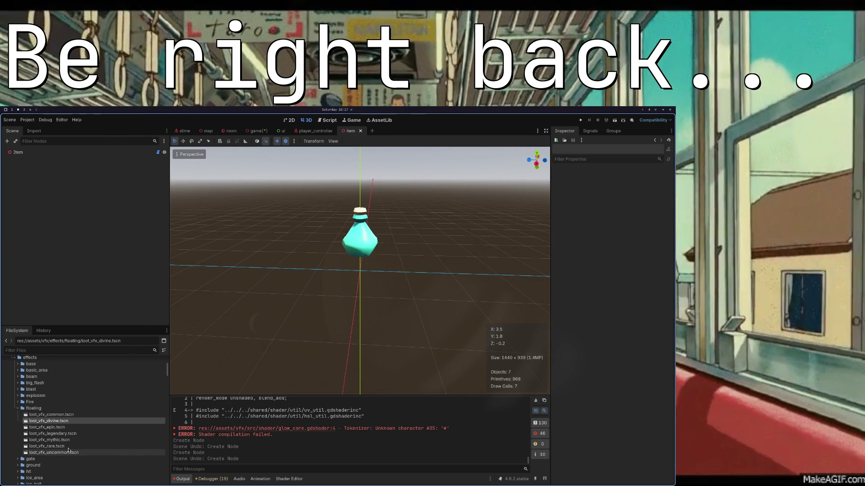
double_click(68, 416)
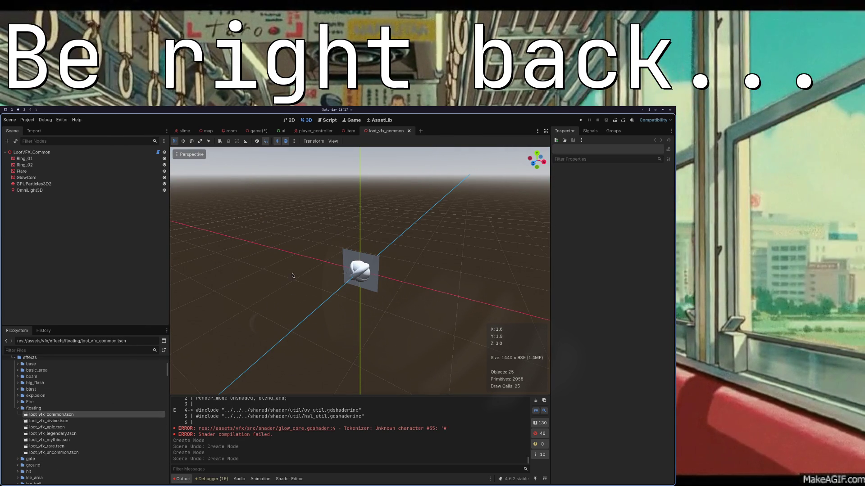
Zoom in on the effect and hide Ring_01, Ring_02, Flare and GlowCore
drag(259, 309, 360, 265)
scroll(365, 265, up, 6)
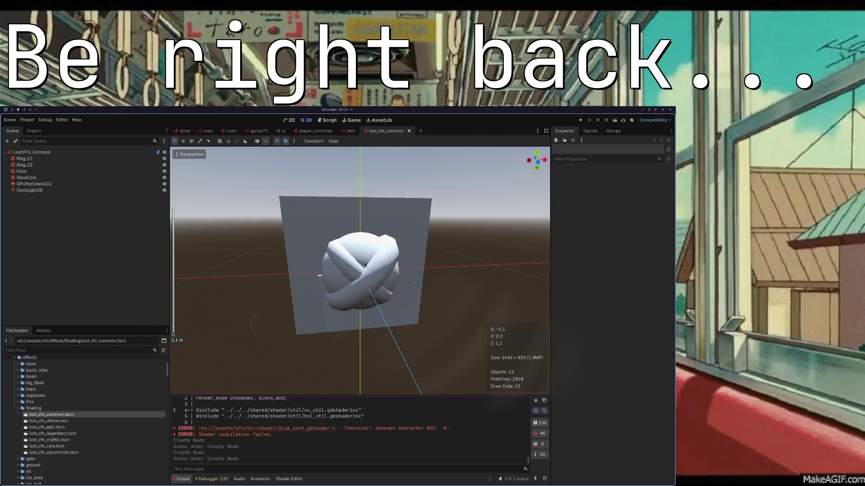
scroll(365, 265, up, 3)
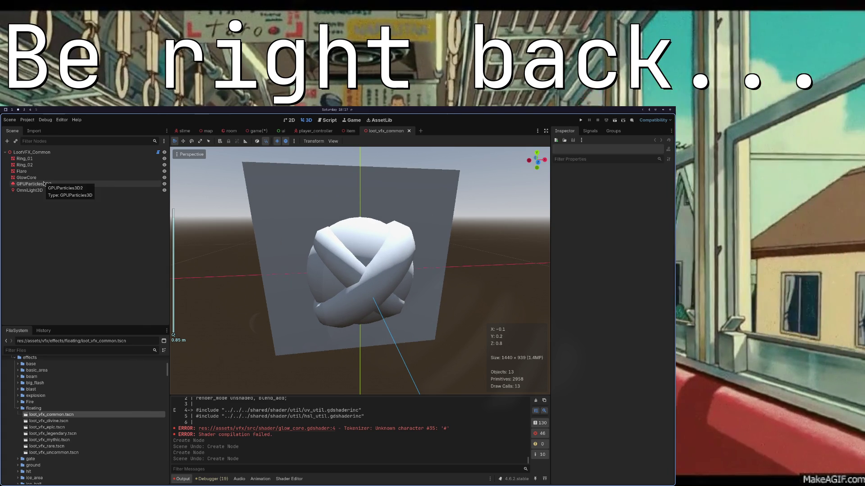
click(165, 158)
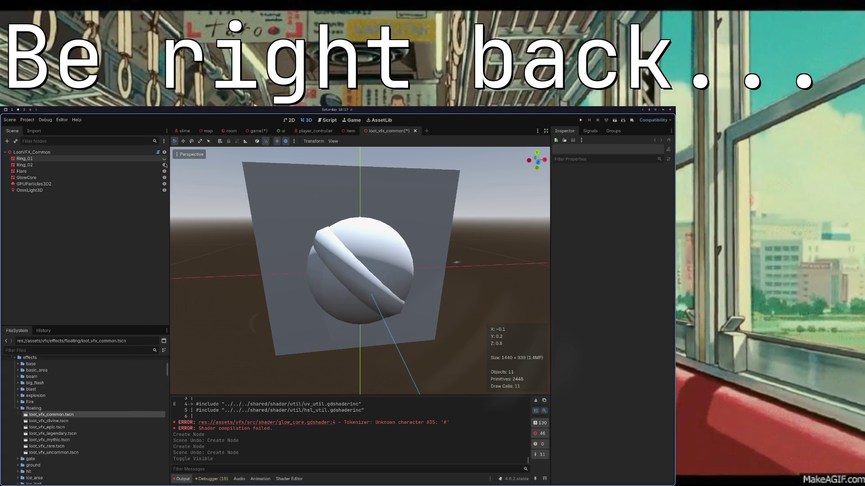
click(165, 165)
click(165, 171)
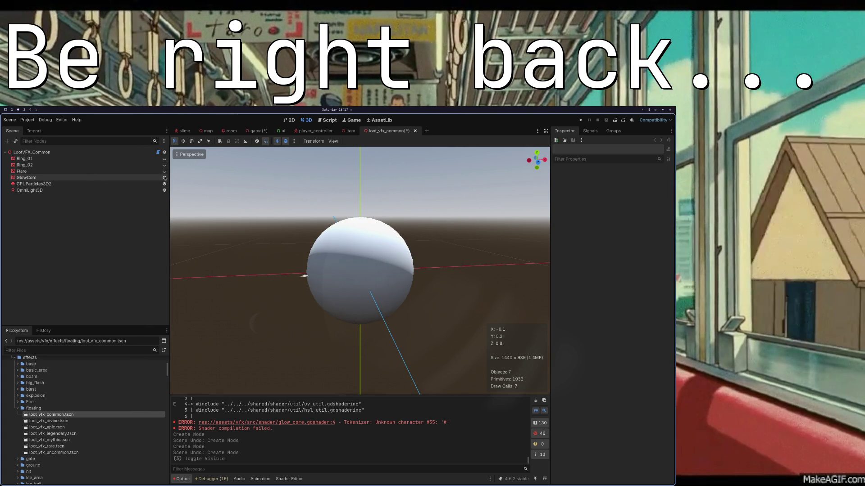
click(164, 178)
Select GPUParticles3D2 and OmniLight3D together, then return to the potion item scene
click(133, 185)
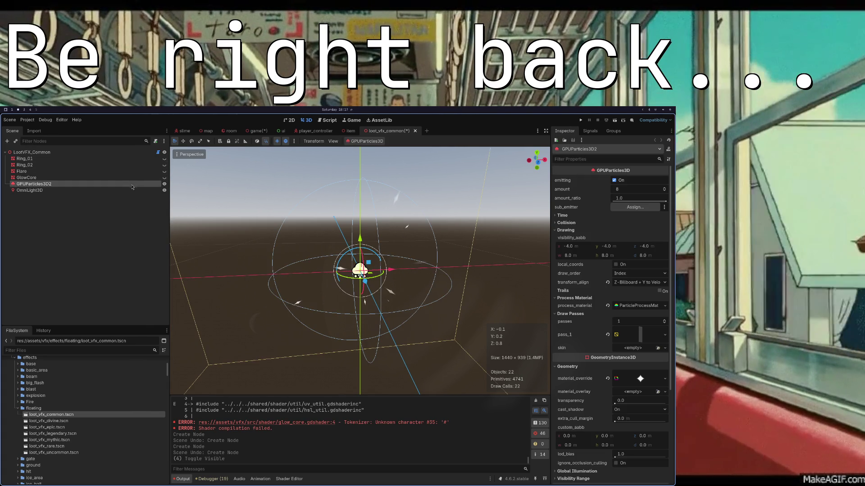
click(130, 190)
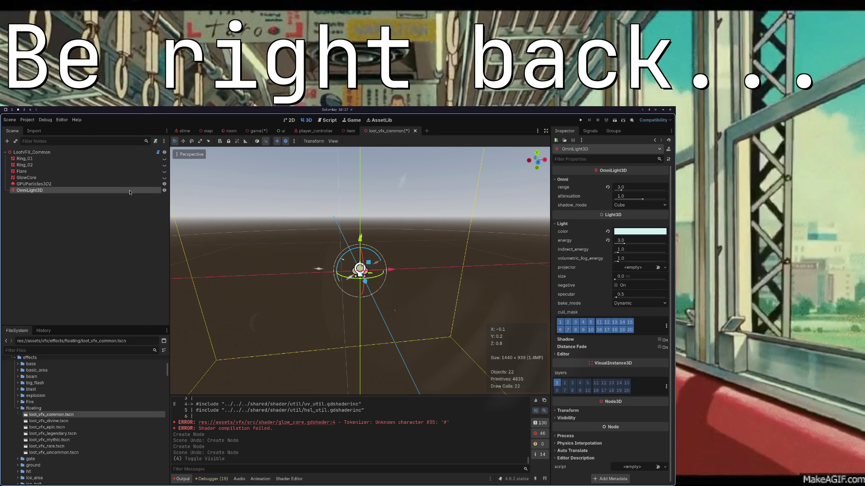
ctrl+click(112, 185)
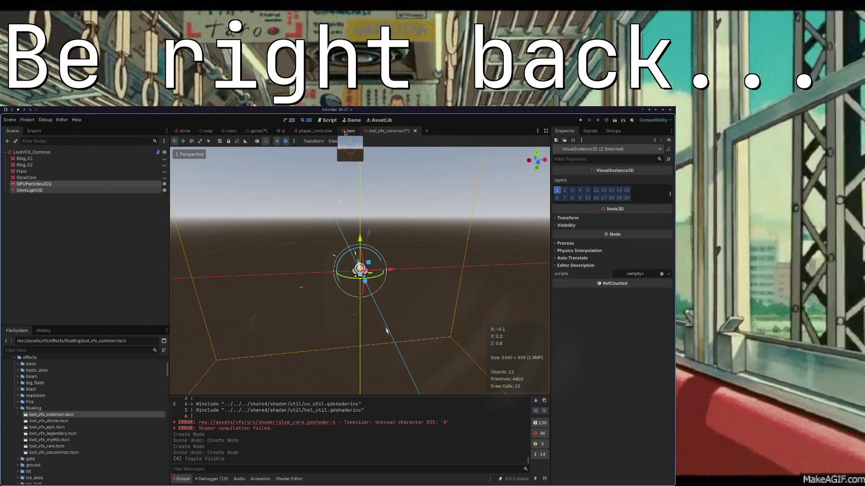
click(348, 131)
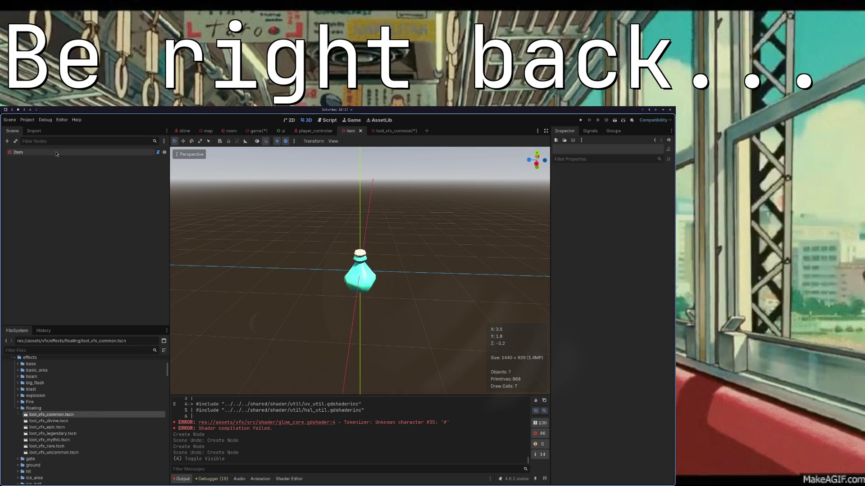
Paste the GPUParticles3D2 and OmniLight3D nodes under the Item root
click(57, 155)
key(ctrl+v)
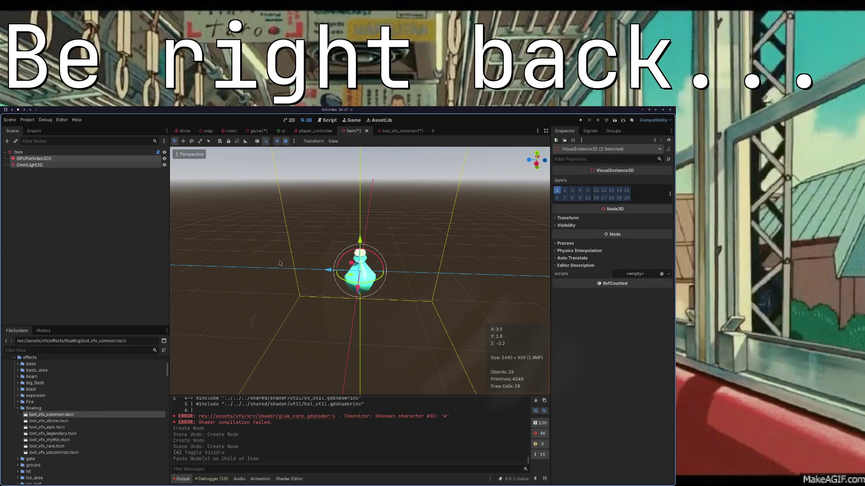
scroll(351, 252, up, 5)
scroll(351, 252, down, 5)
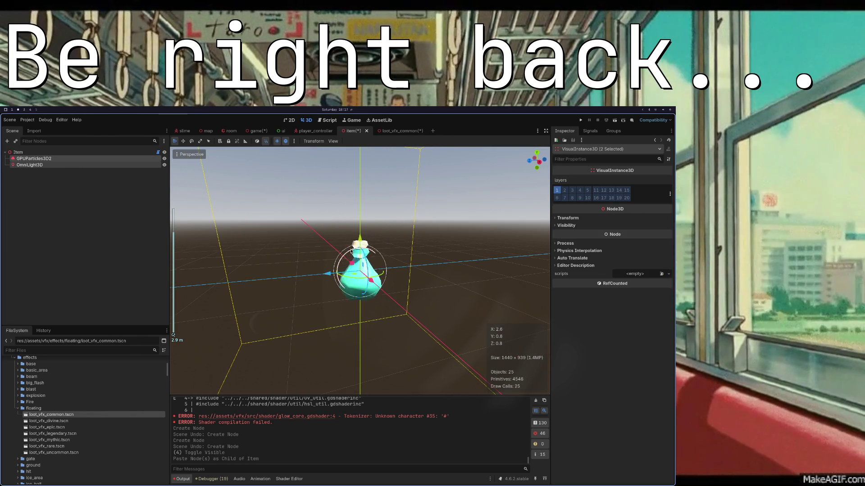
scroll(351, 251, up, 8)
scroll(351, 251, down, 8)
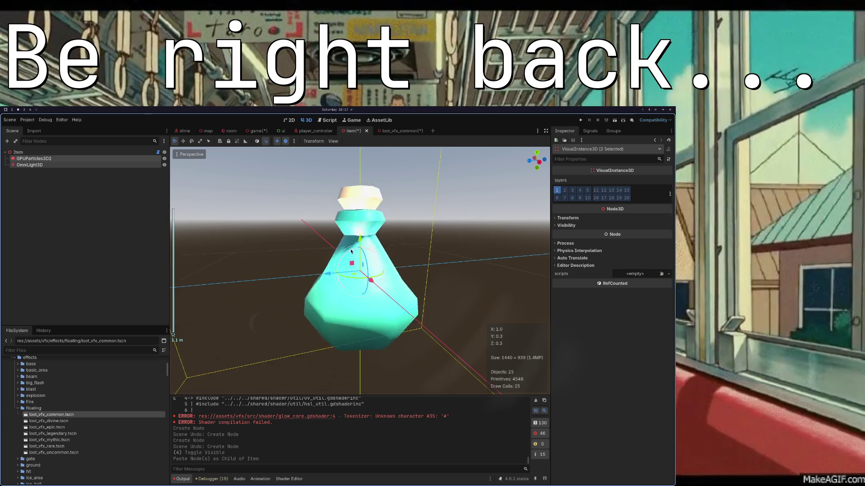
click(75, 166)
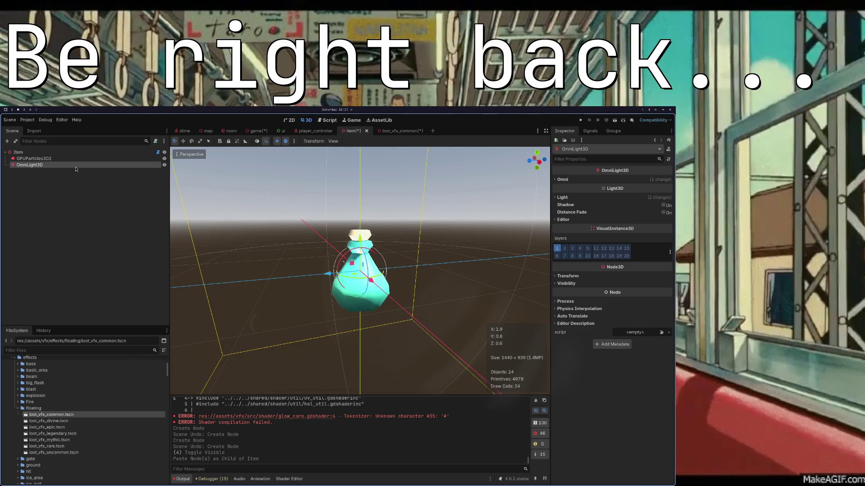
double_click(79, 165)
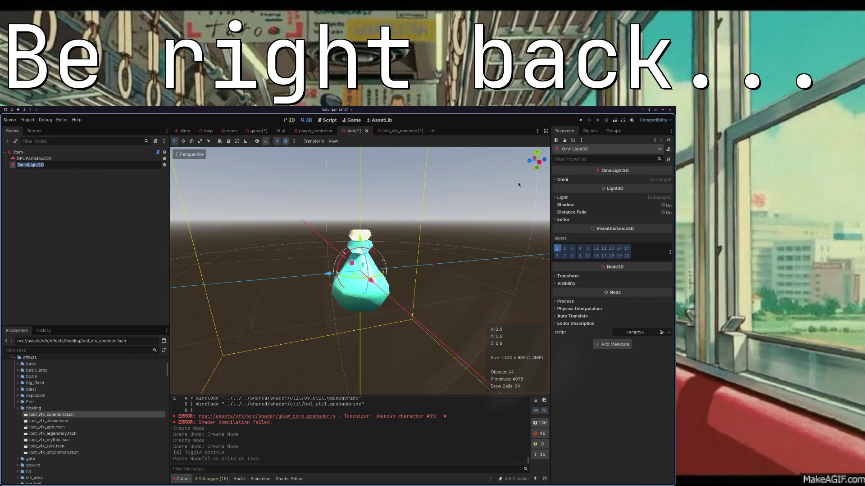
Scale GPUParticles3D2 to 2 on all axes and save the item scene
click(34, 159)
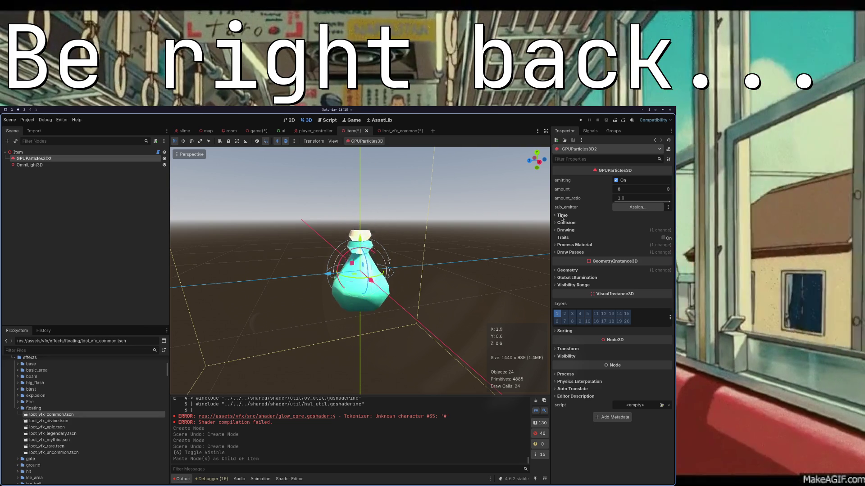
click(568, 349)
key(Tab)
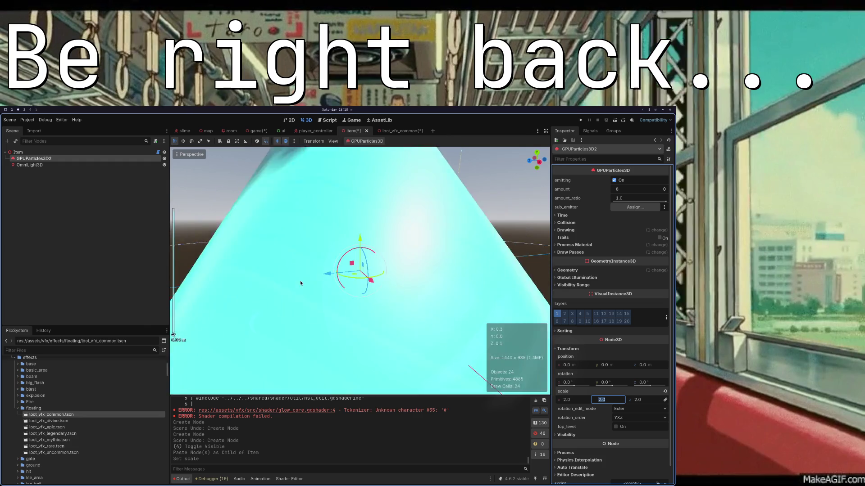
scroll(297, 279, down, 10)
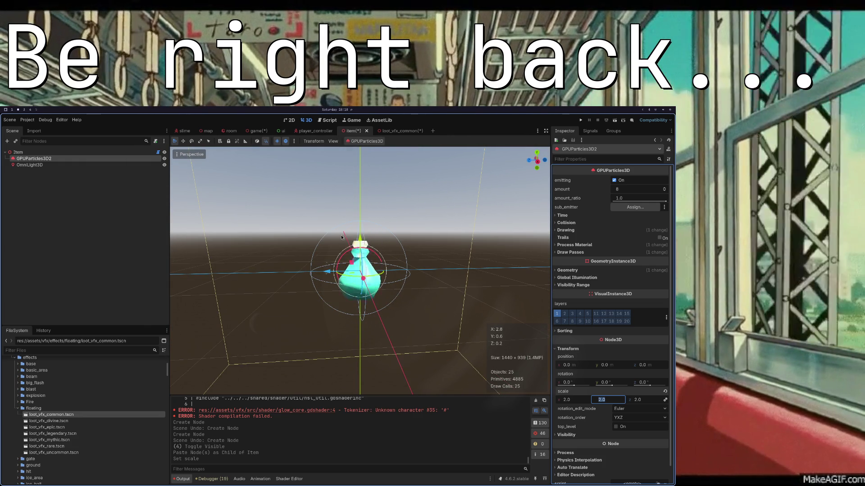
key(ctrl+s)
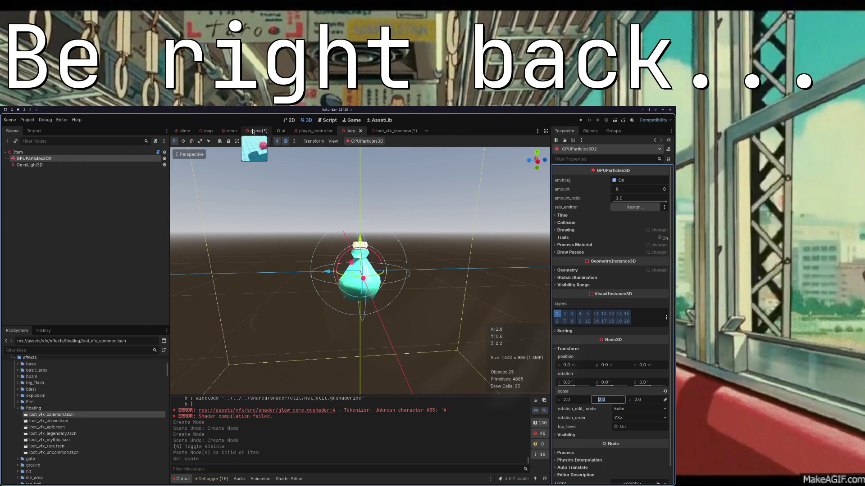
Check the potion in the game scene, then select GPUParticles3D and OmniLight3D in loot_vfx_common
click(253, 131)
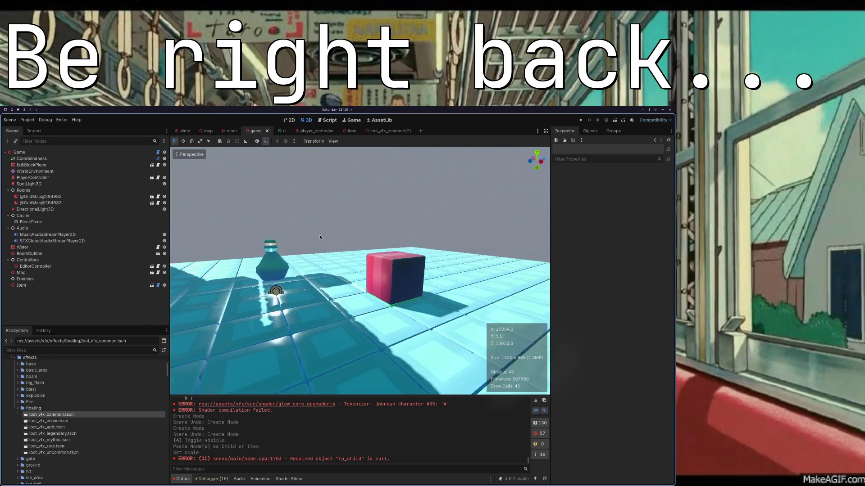
mouse_move(338, 244)
mouse_down()
mouse_move(360, 259)
mouse_move(318, 244)
mouse_up()
click(382, 130)
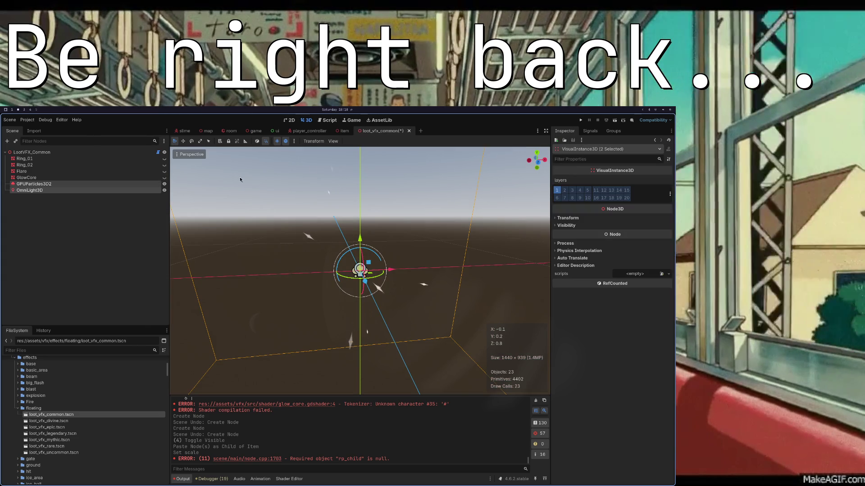
click(122, 190)
shift+click(122, 184)
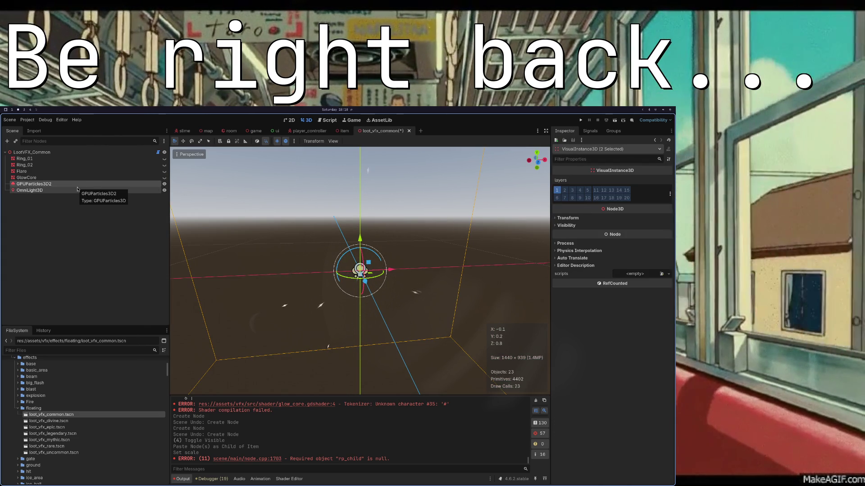
click(52, 422)
Open loot_vfx_divine, loot_vfx_legendary, loot_vfx_rare and loot_vfx_uncommon .tscn files
double_click(52, 421)
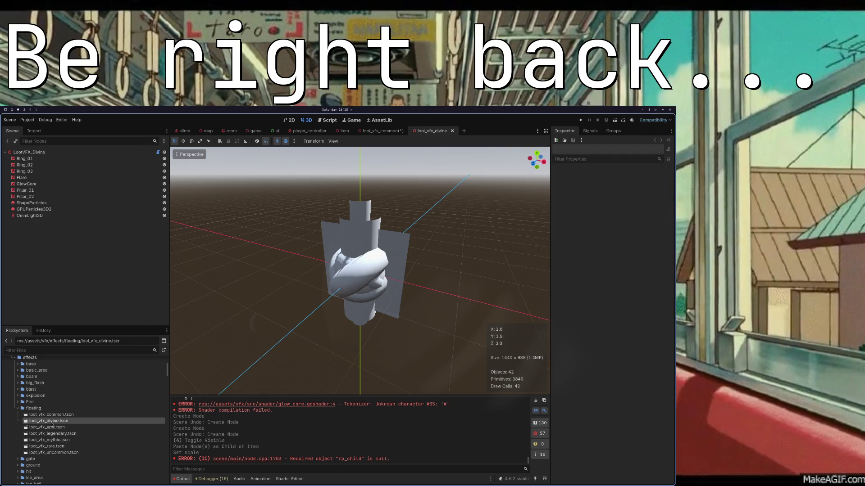
scroll(259, 329, up, 5)
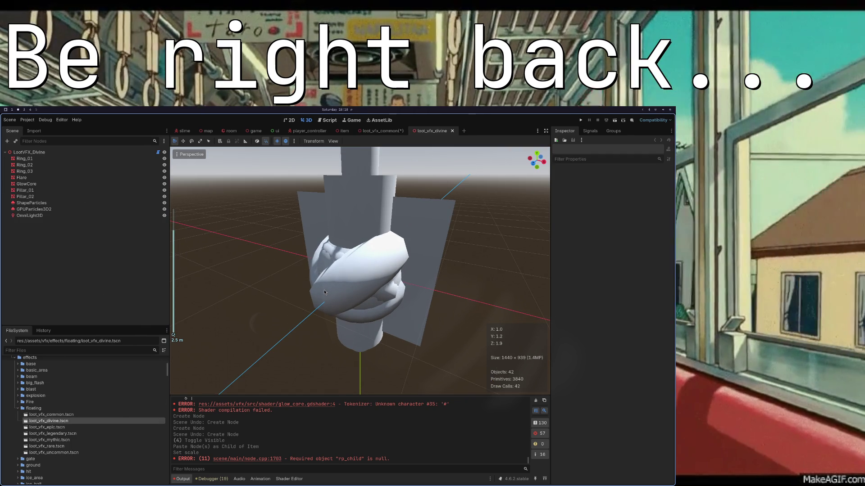
double_click(68, 435)
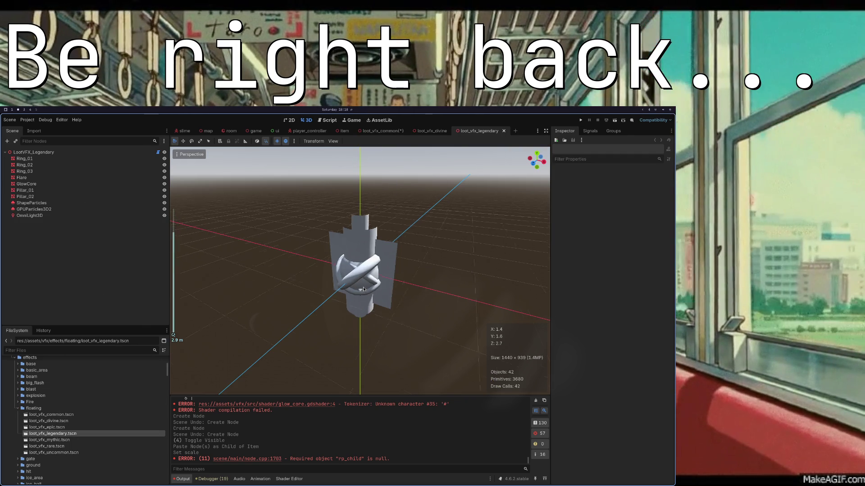
scroll(363, 289, up, 10)
double_click(108, 445)
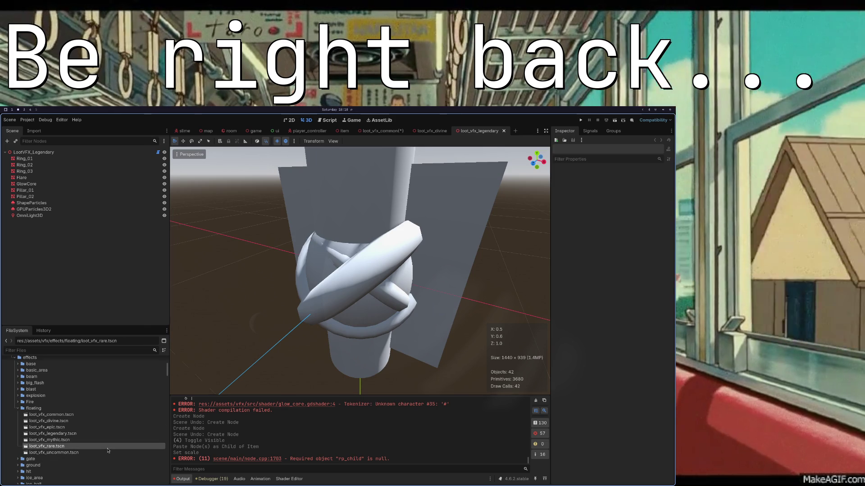
double_click(109, 452)
scroll(315, 304, up, 15)
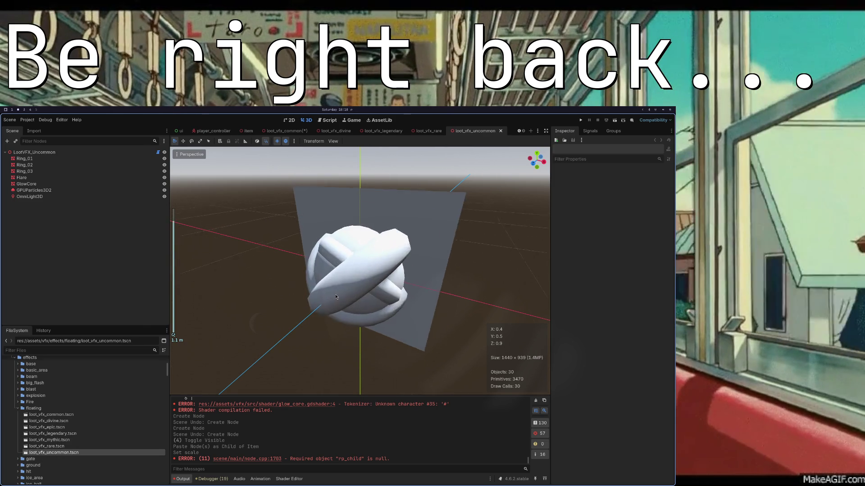
scroll(336, 297, down, 8)
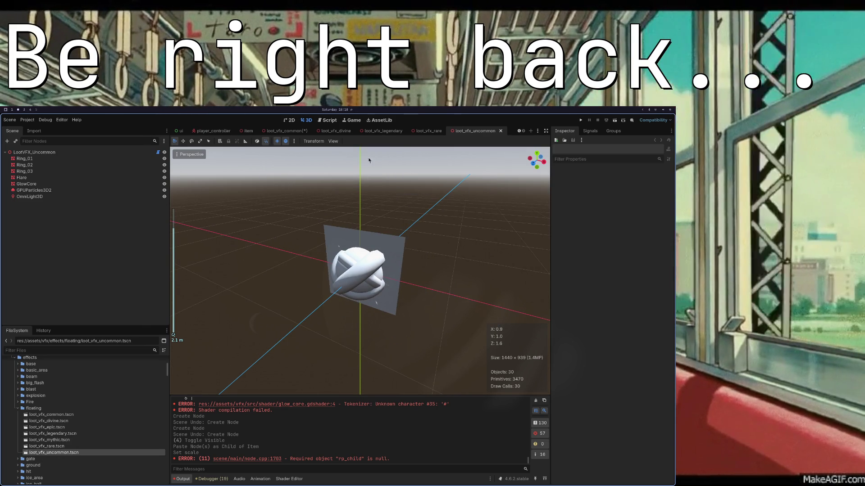
Close the loot_vfx_uncommon and loot_vfx_rare tabs and return to loot_vfx_common
click(500, 131)
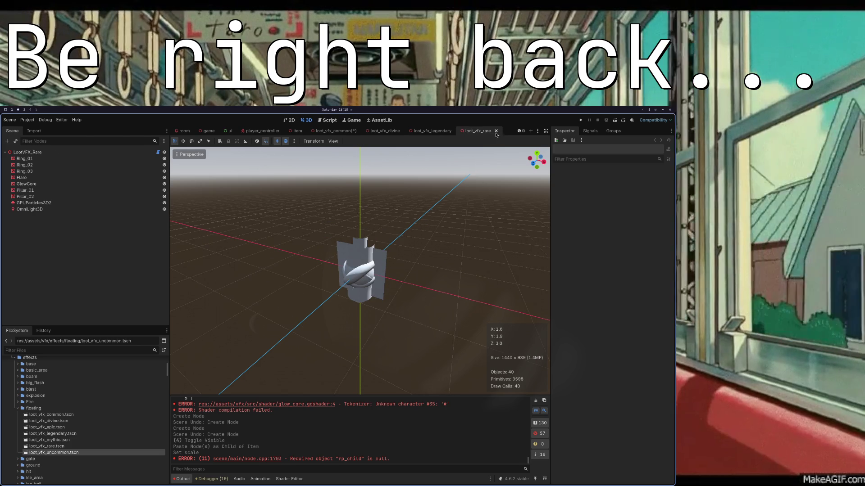
click(496, 131)
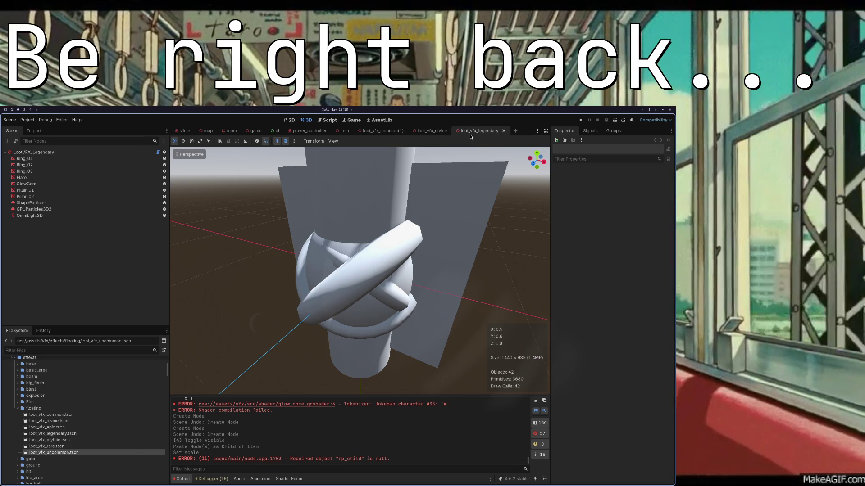
click(380, 131)
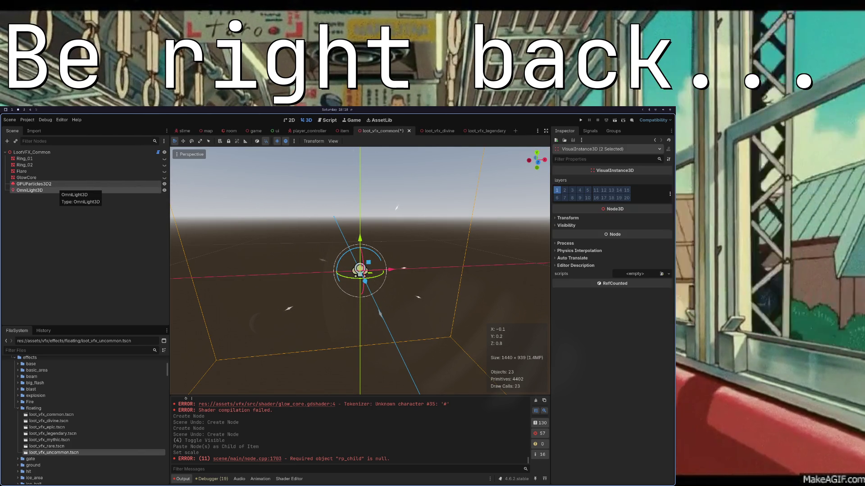
scroll(45, 367, up, 3)
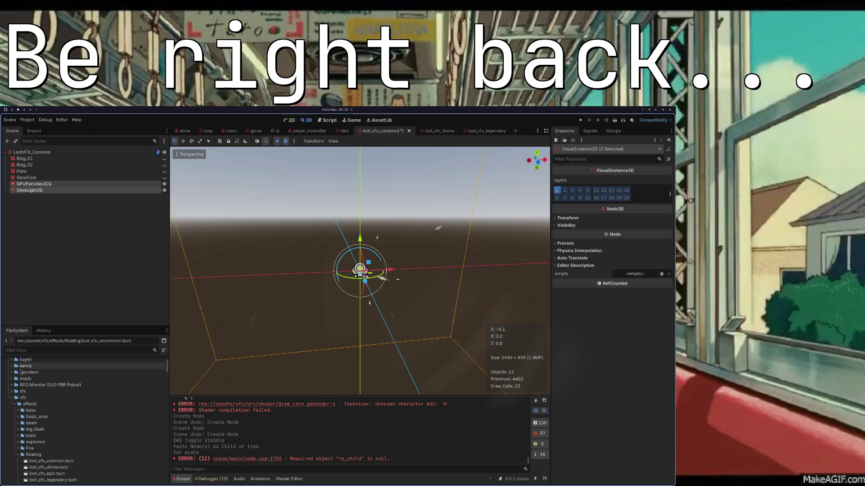
Collapse the vfx and assets folders in the FileSystem tree
click(12, 398)
scroll(20, 368, up, 1)
double_click(20, 368)
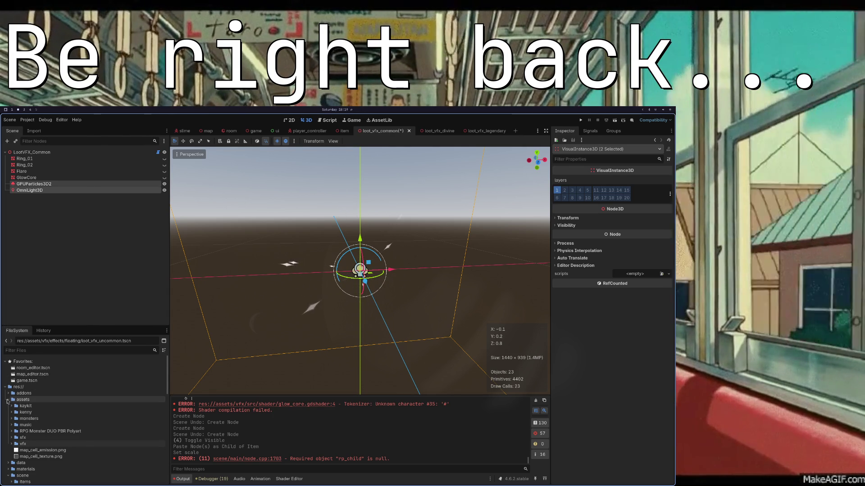
Create a new 'item' folder inside res://scene, then expand the existing items folder
right_click(26, 388)
mouse_move(72, 386)
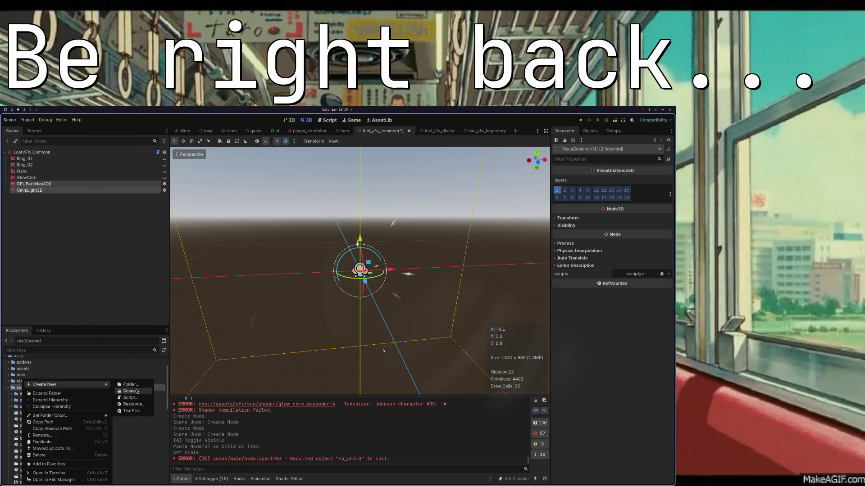
click(130, 385)
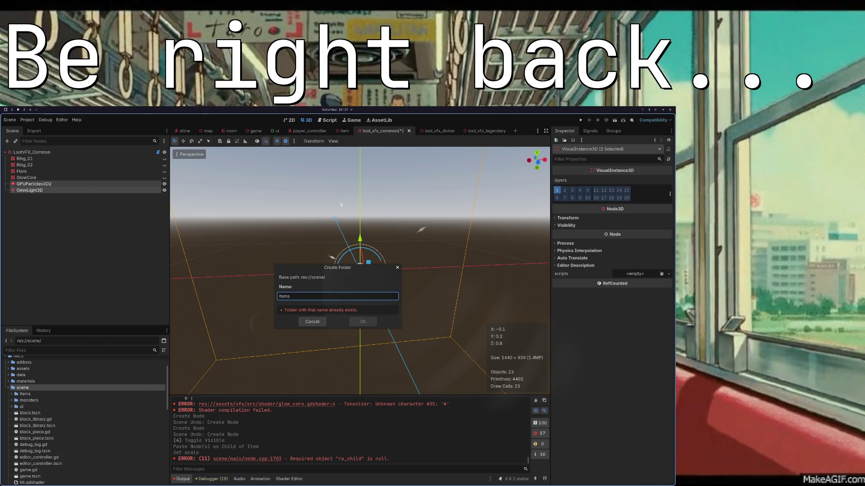
key(BackSpace)
key(Return)
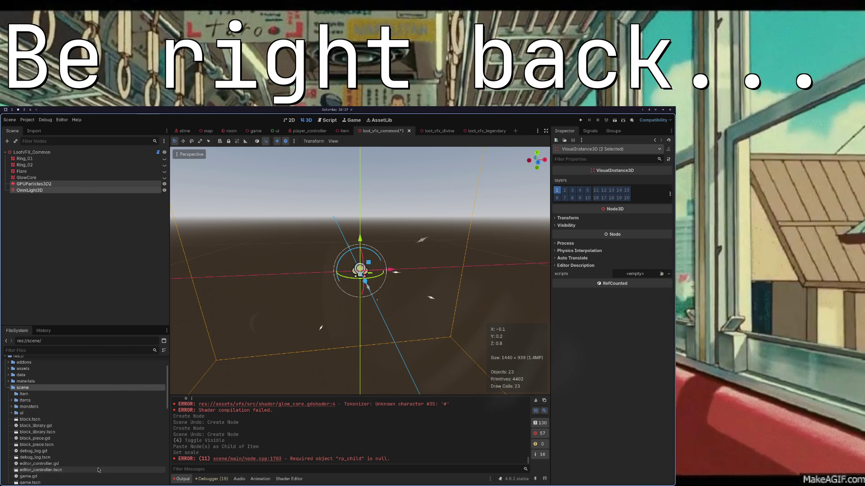
key(ctrl+z)
click(26, 399)
double_click(26, 400)
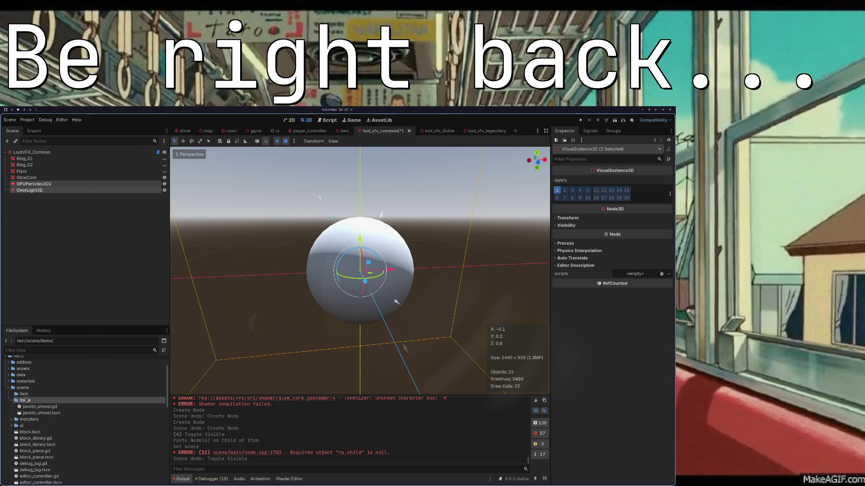
Delete the item folder from res://scene
click(27, 394)
right_click(30, 394)
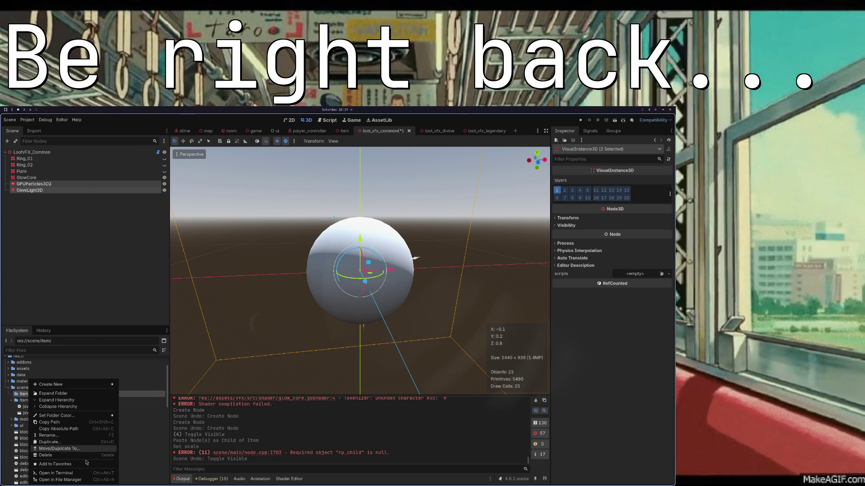
click(45, 456)
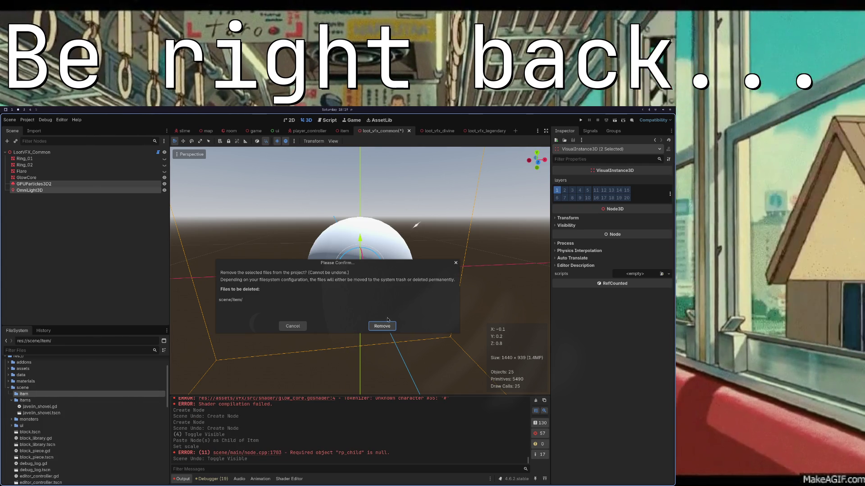
click(382, 326)
Rename the items folder holding the javelin_shovel files to 'tools'
double_click(39, 401)
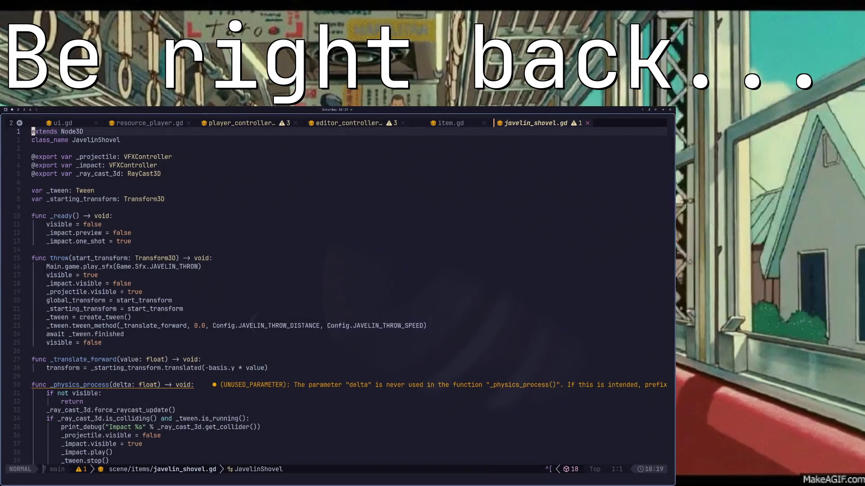
key(super+2)
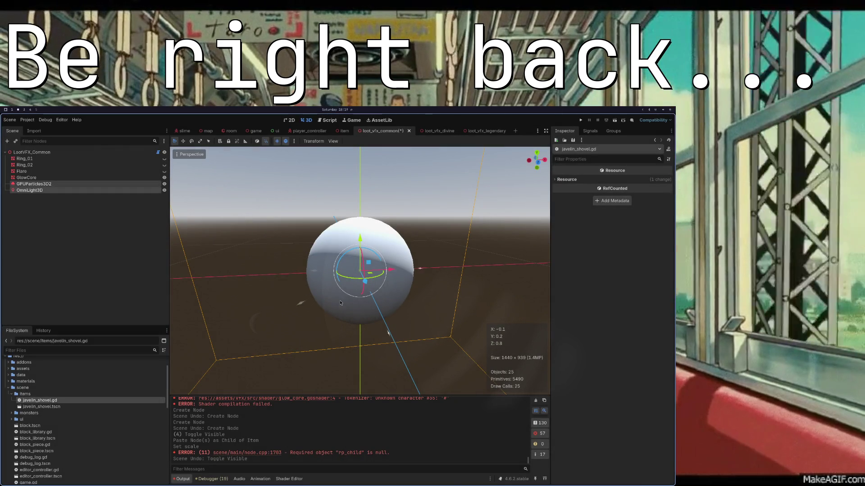
right_click(63, 394)
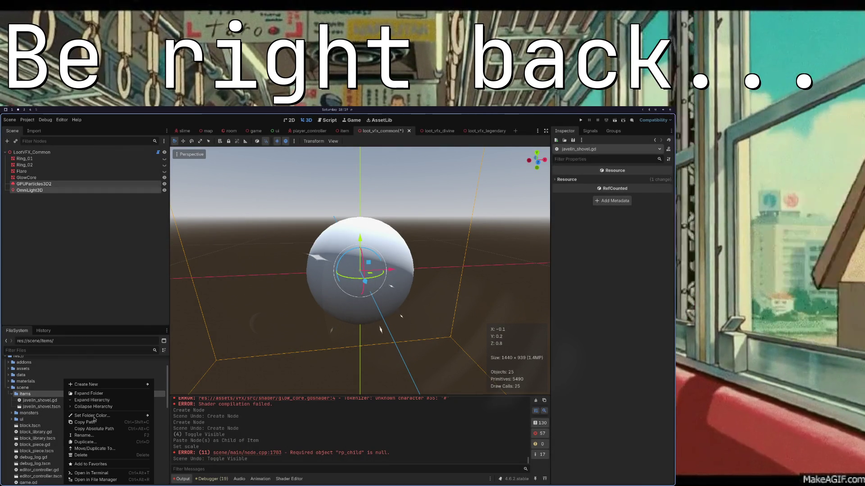
click(108, 437)
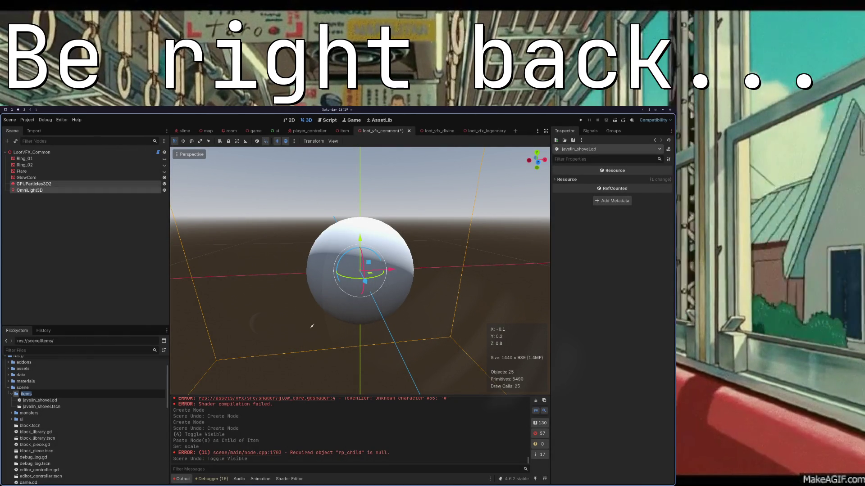
text(tools)
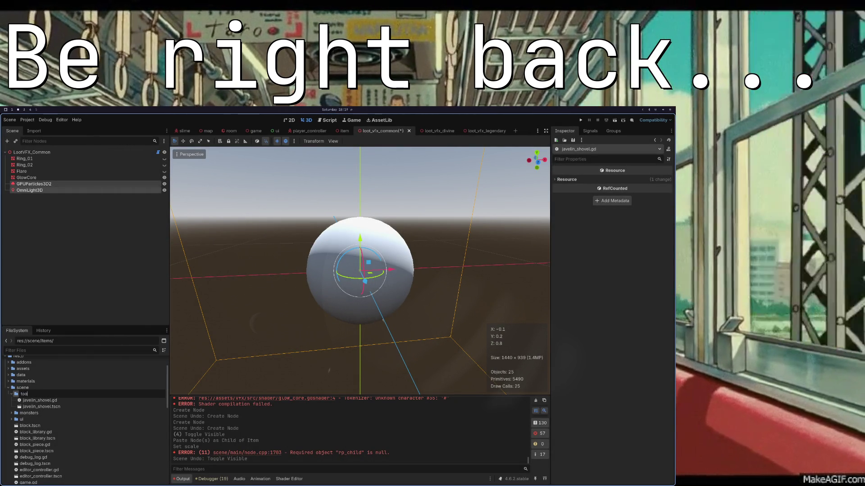
key(Return)
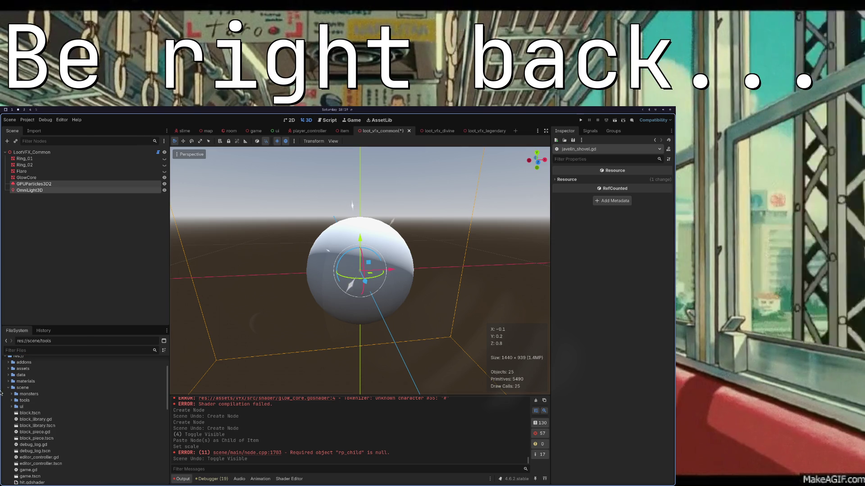
right_click(18, 388)
mouse_move(82, 385)
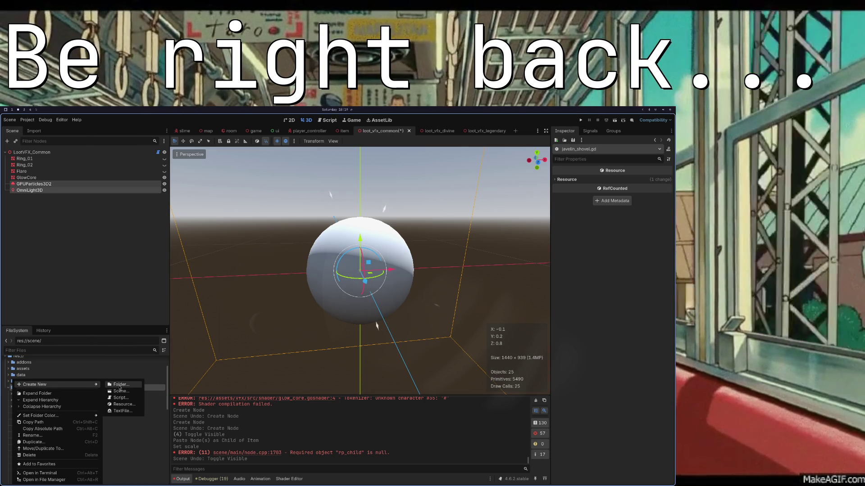
click(37, 393)
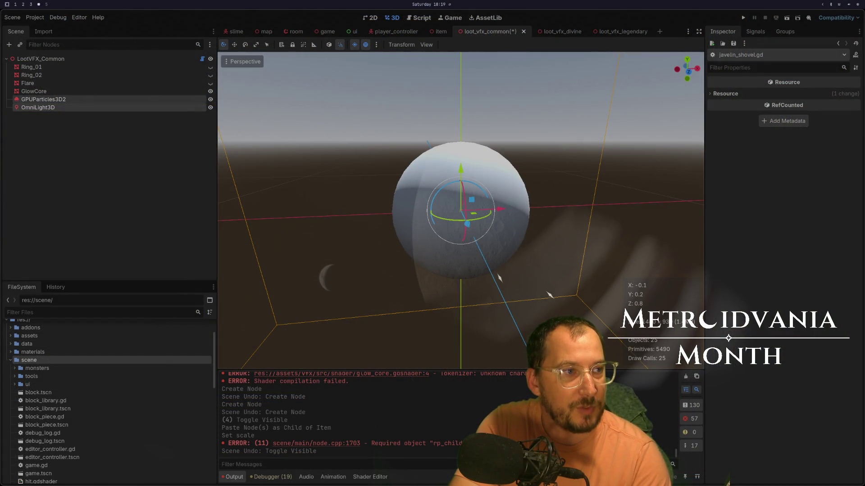
Create a new 'items' folder inside res://scene
right_click(50, 363)
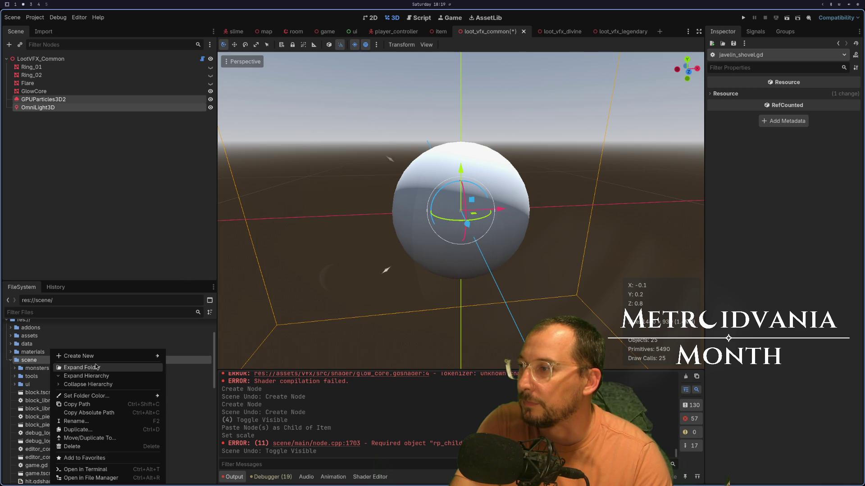
mouse_move(118, 359)
click(197, 357)
text(oit)
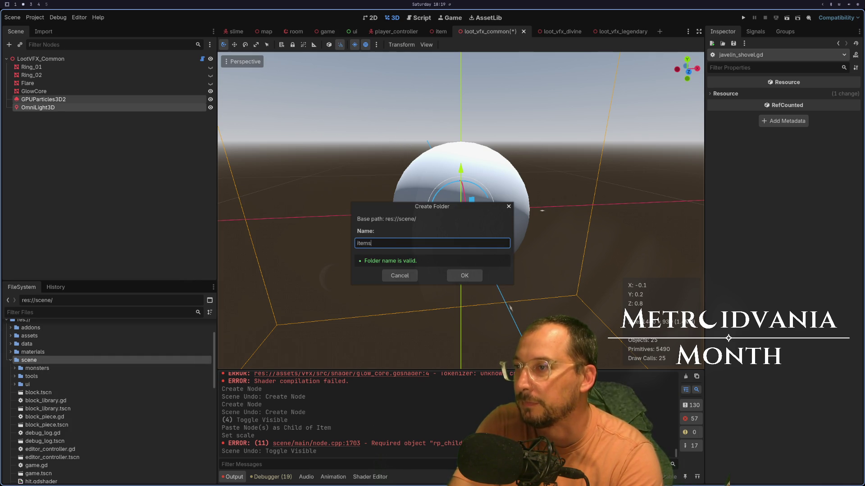
key(Return)
Move item.gd and item.tscn into the scene/items folder
scroll(33, 468, down, 3)
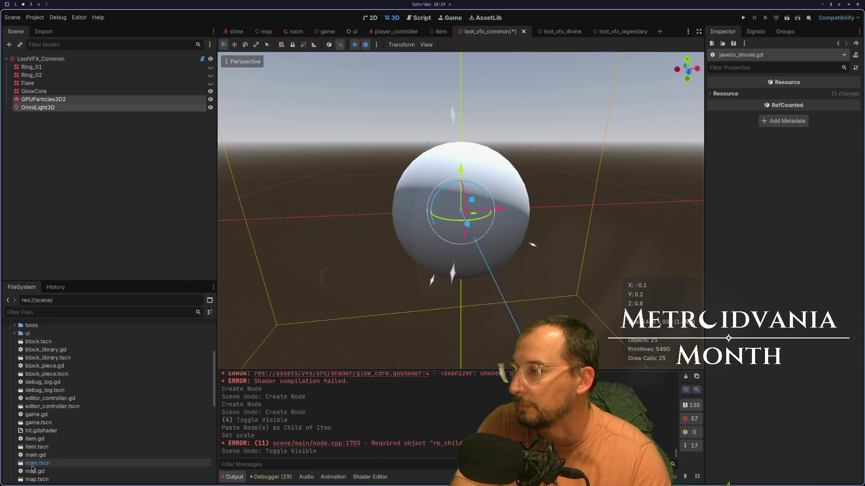
scroll(33, 468, down, 3)
click(34, 399)
shift+click(36, 407)
mouse_move(36, 403)
mouse_down()
mouse_move(41, 347)
mouse_move(32, 351)
mouse_up()
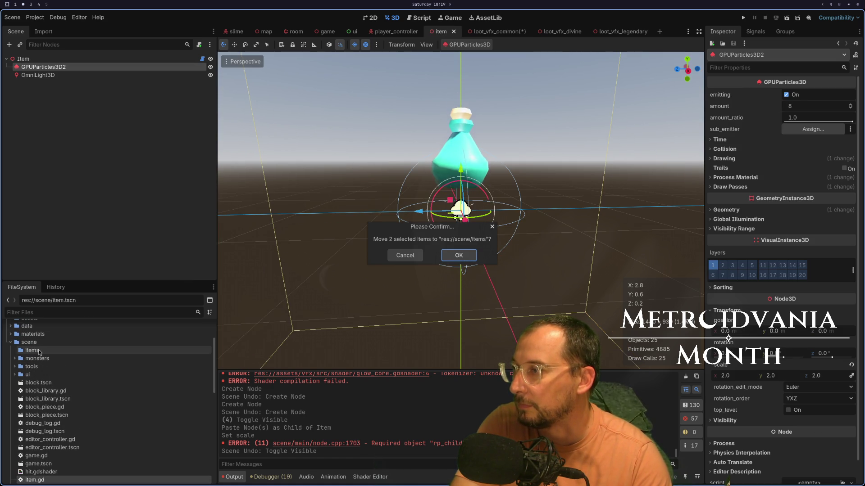
click(458, 255)
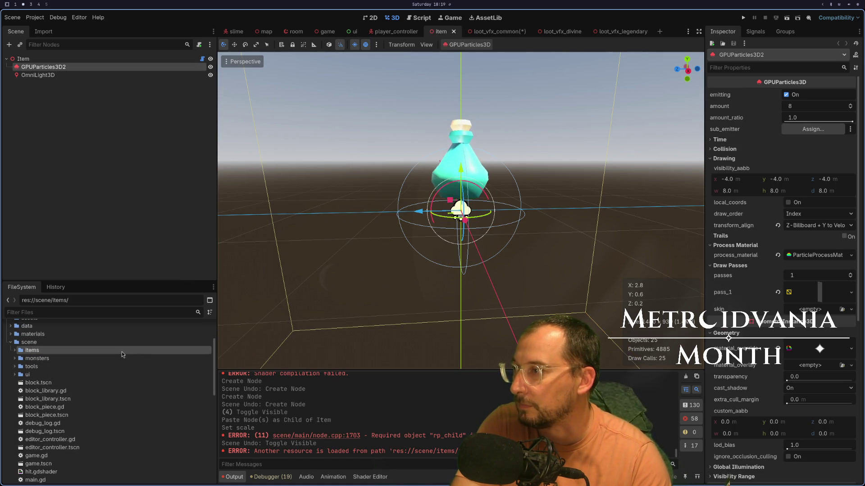
right_click(64, 351)
mouse_move(133, 354)
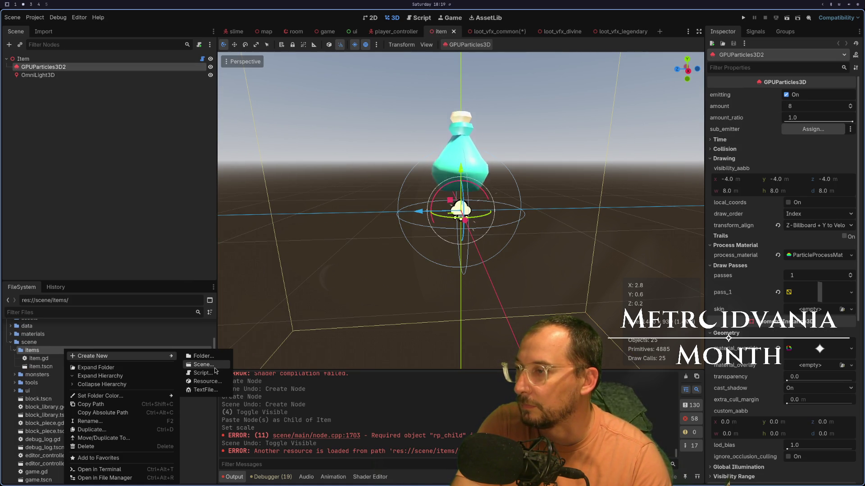
click(75, 180)
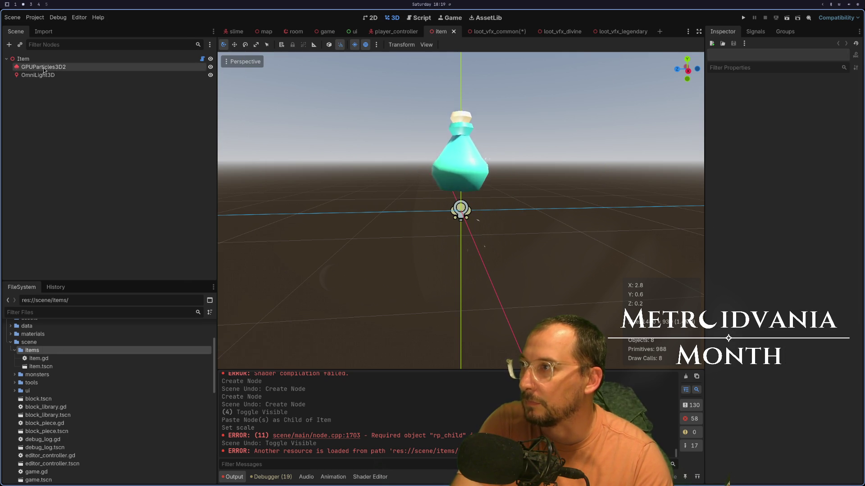
click(43, 75)
click(40, 75)
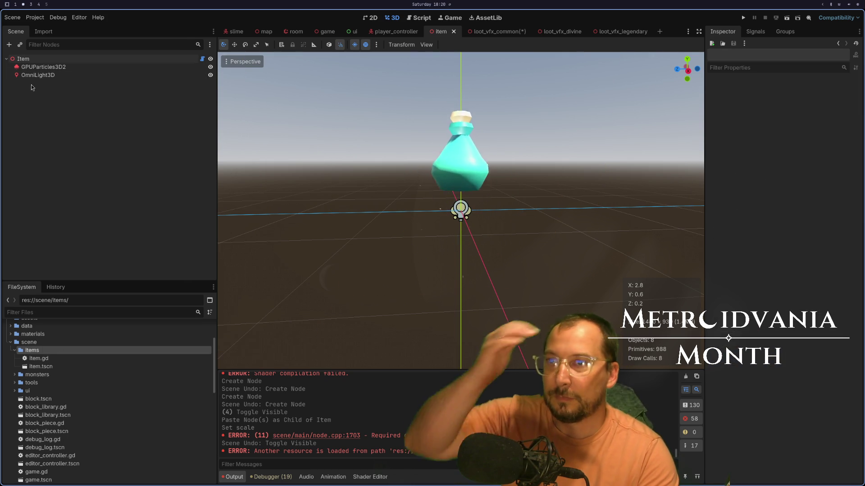
click(39, 76)
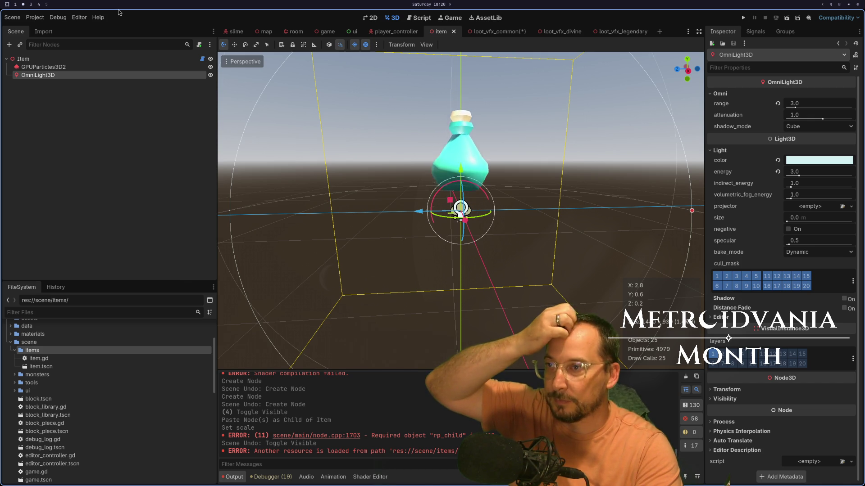
click(58, 68)
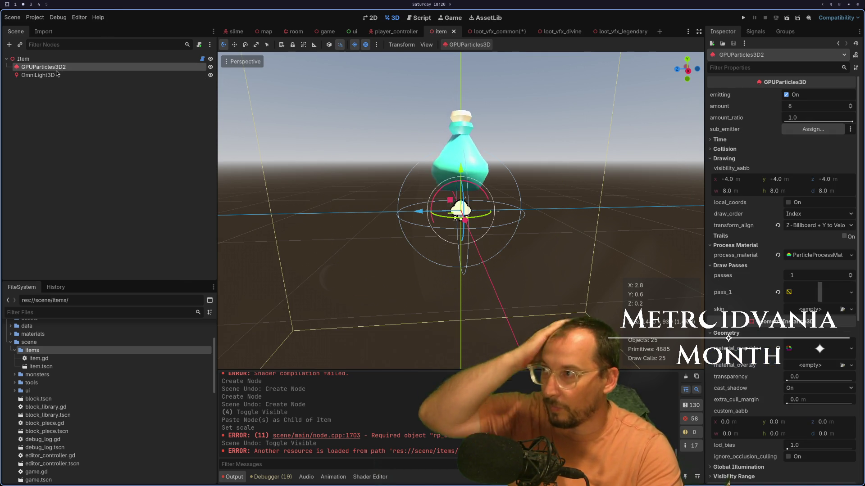
shift+click(57, 74)
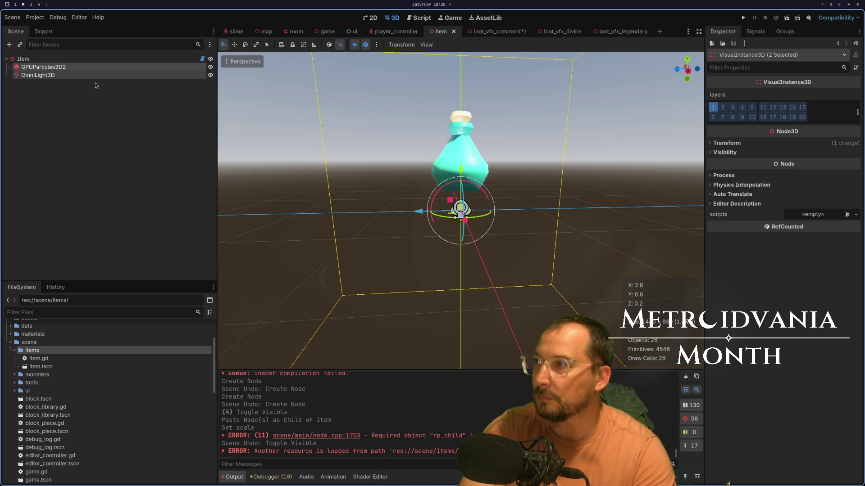
click(77, 58)
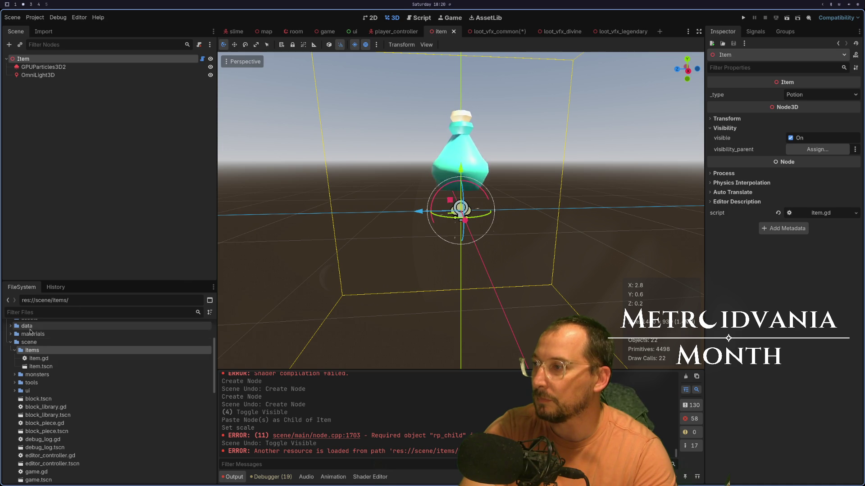
click(51, 67)
shift+click(51, 75)
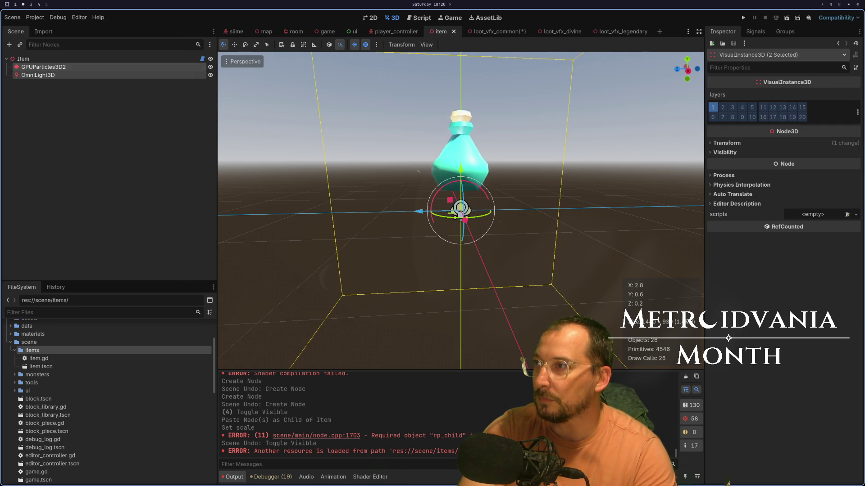
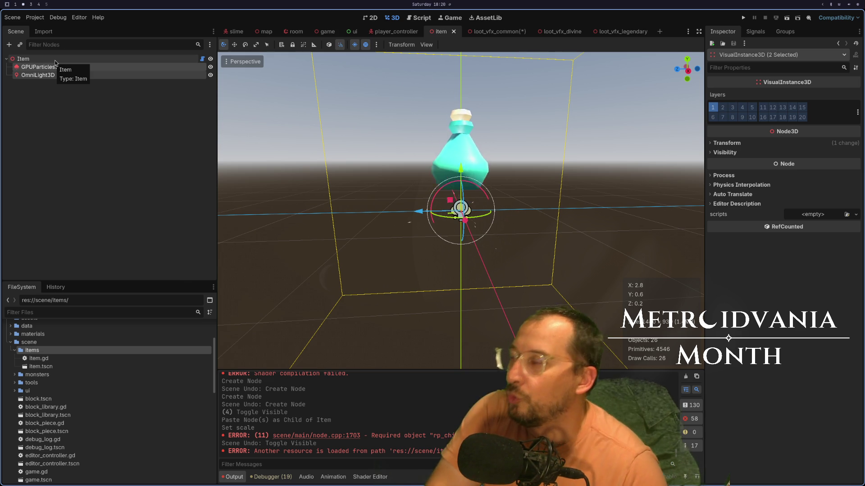
Select the GPUParticles3D2 and OmniLight3D nodes together in the Scene dock
key(super+1)
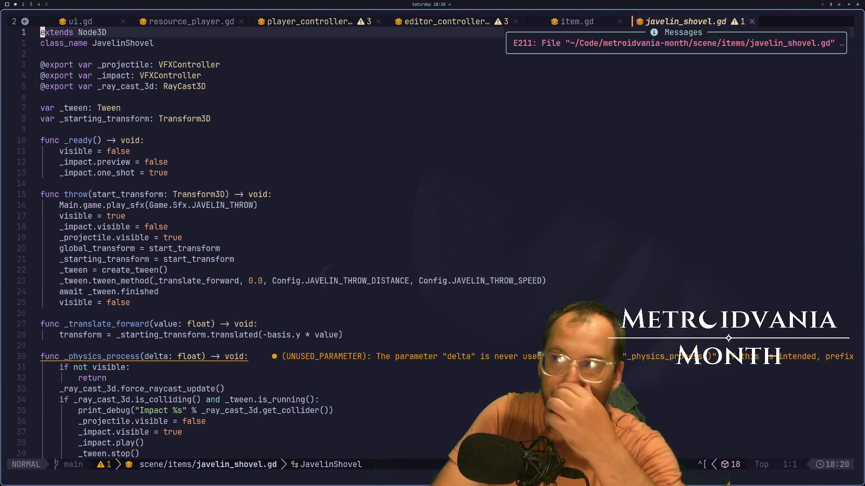
key(super+2)
click(43, 75)
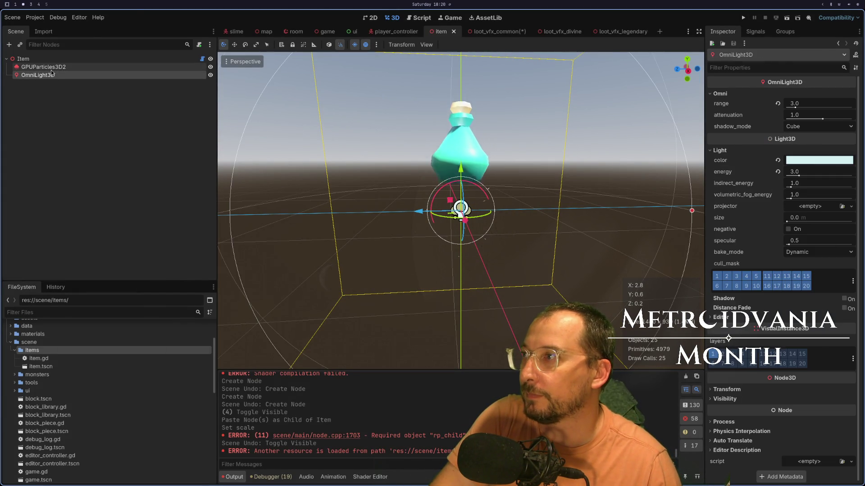
click(51, 70)
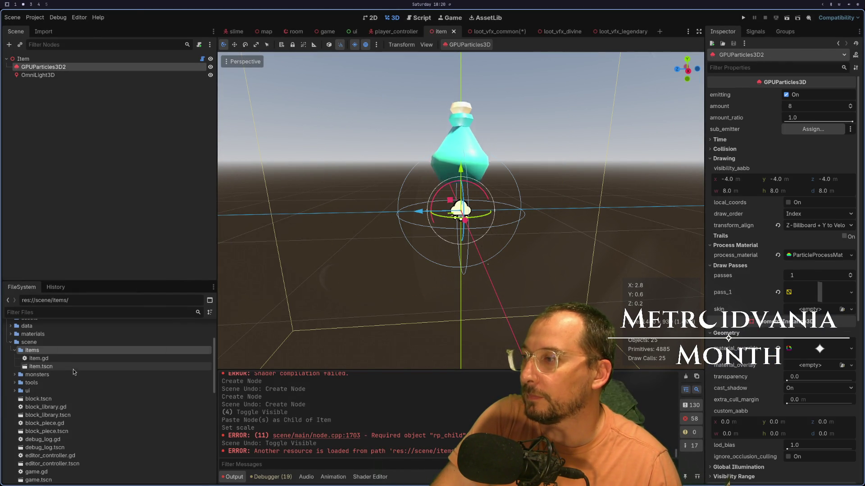
right_click(43, 70)
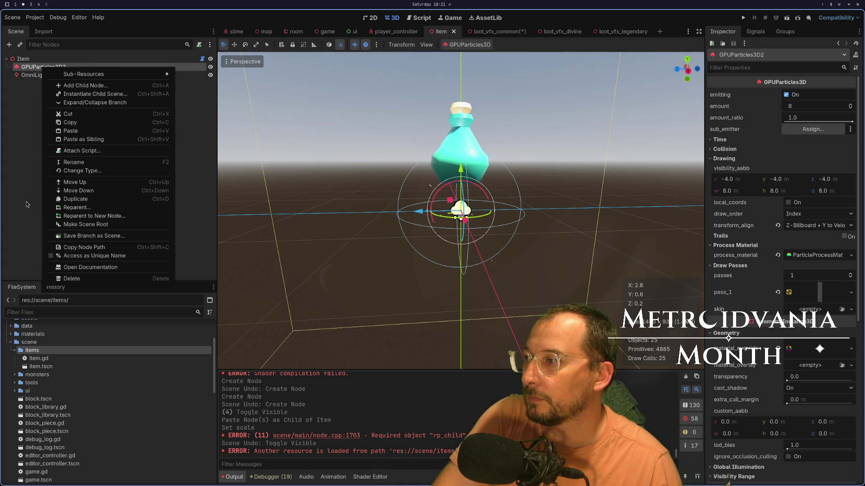
click(39, 132)
shift+click(68, 71)
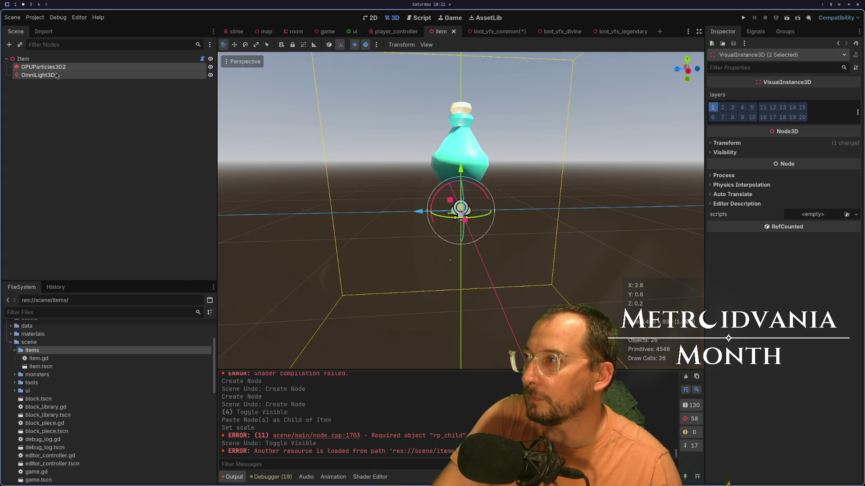
Create a new 3D scene named effects in the items folder
right_click(42, 351)
mouse_move(80, 358)
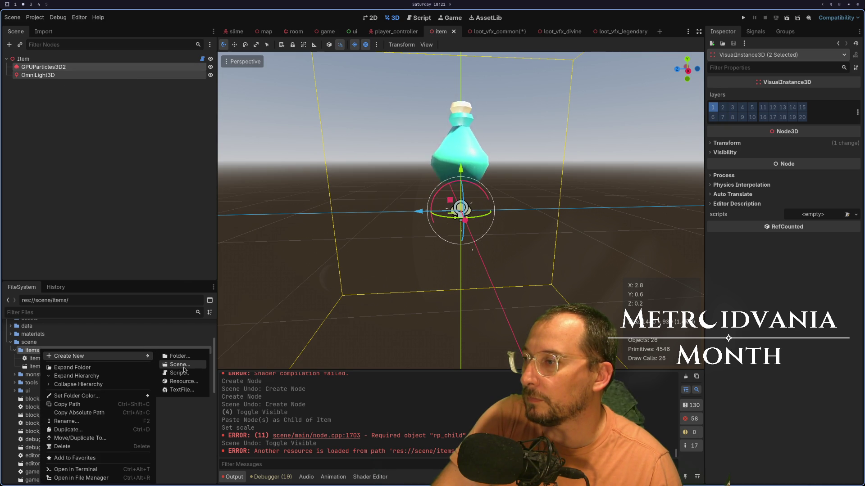
click(180, 364)
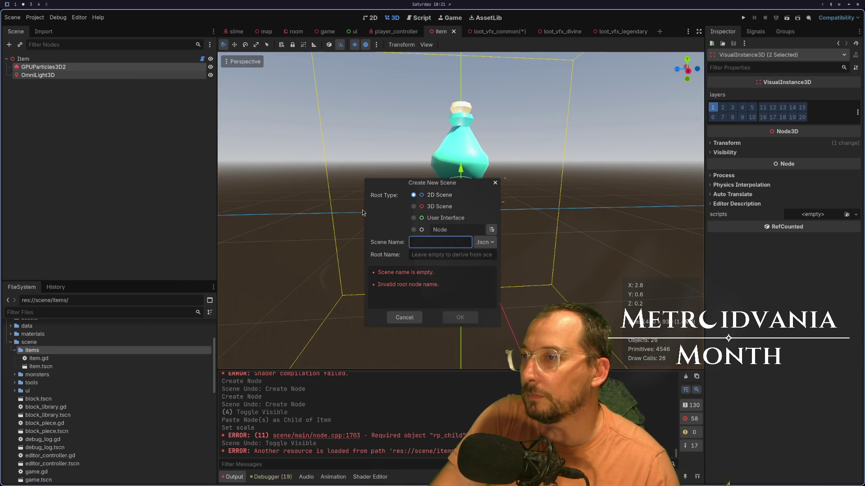
click(448, 208)
click(439, 243)
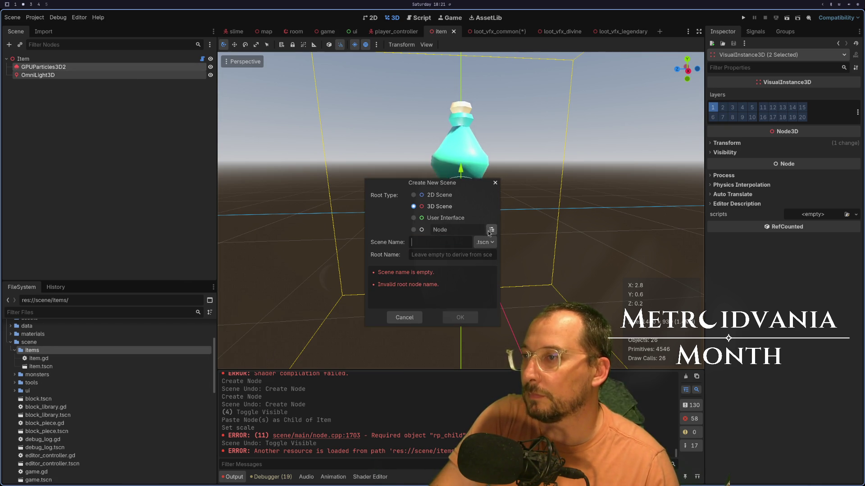
text(effect)
text(s)
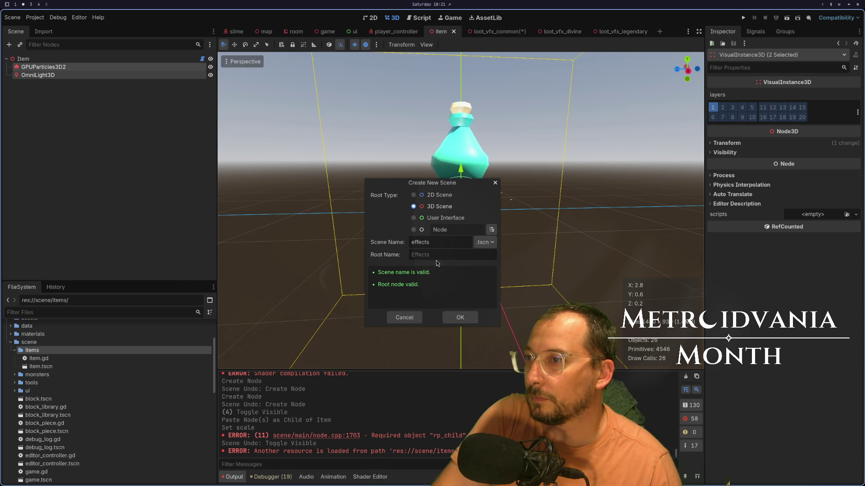
click(466, 318)
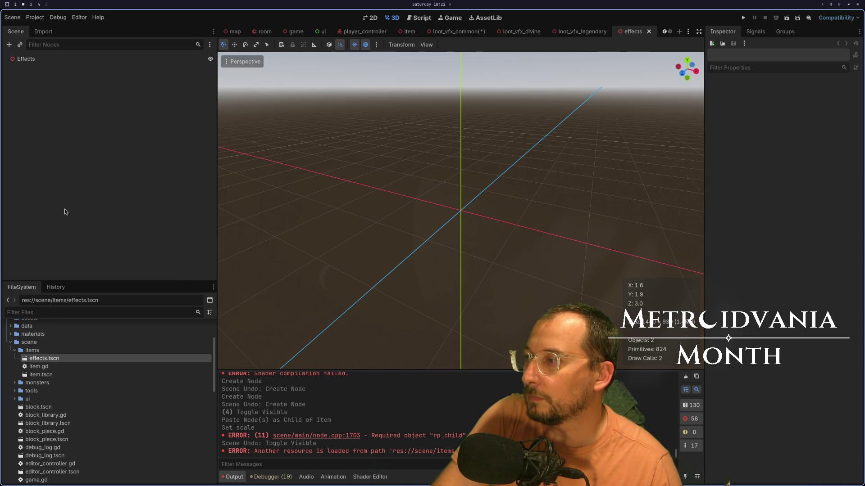
Paste the particle and light nodes under Effects, save, and open item.gd externally
key(ctrl+v)
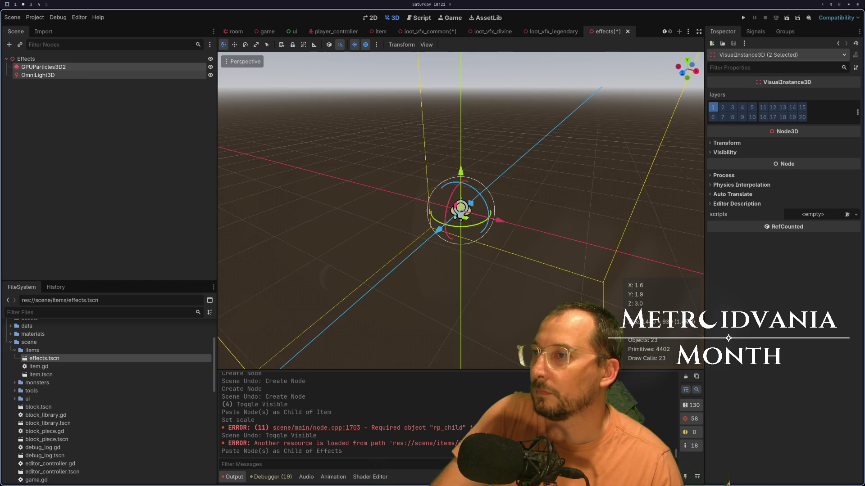
key(ctrl+s)
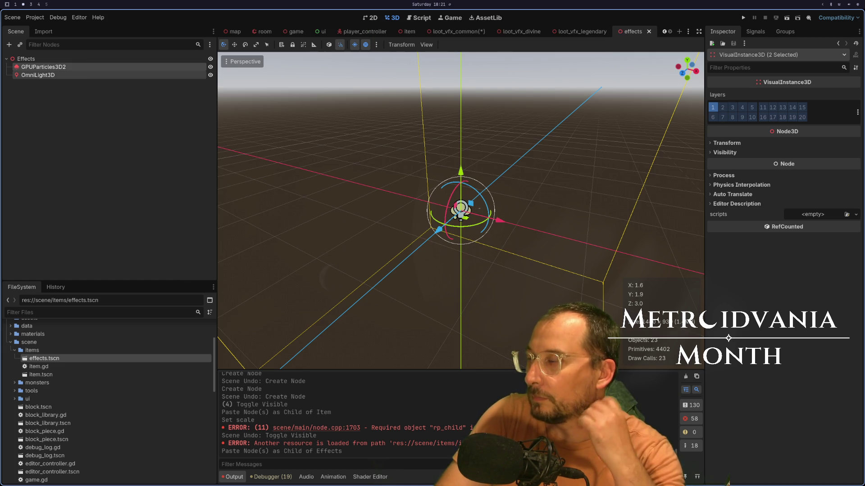
right_click(54, 365)
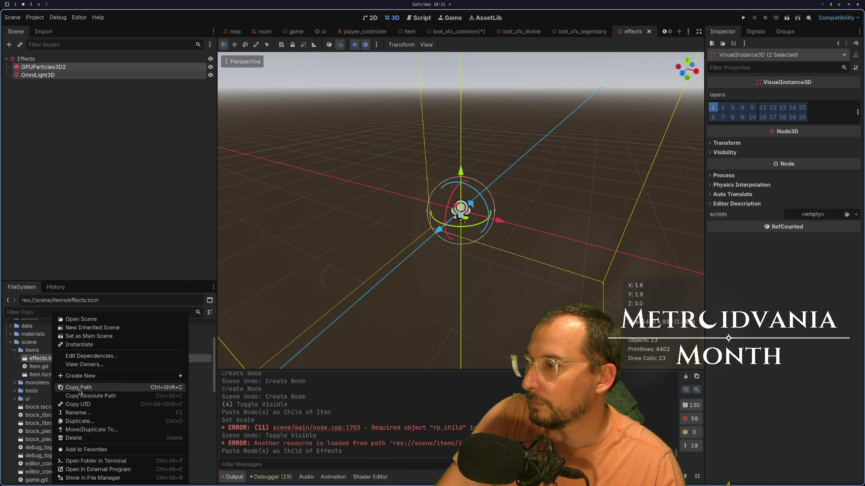
click(90, 408)
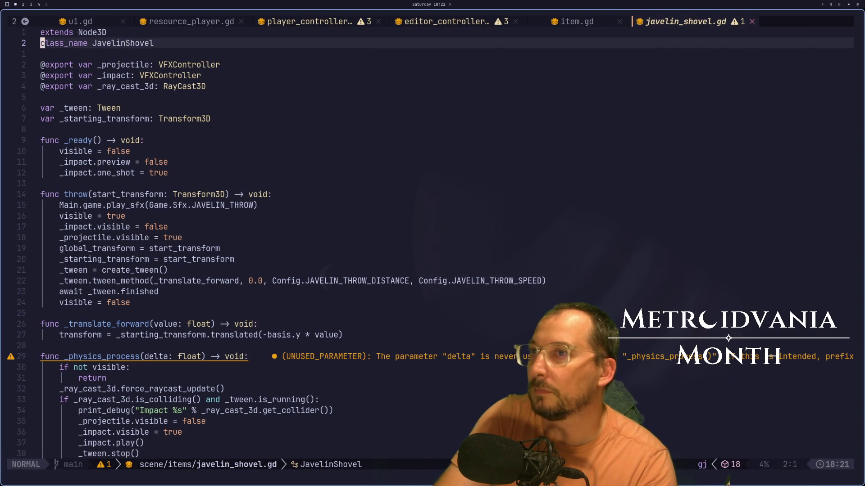
Add a PACKED_SCENE_EFFECTS constant that preloads the effects scene
key(k)
key(k)
key(k)
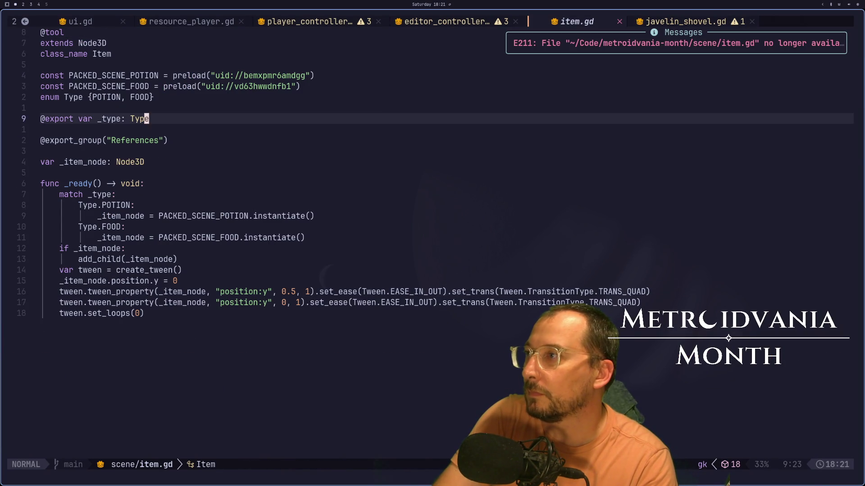
text(oconst PACK)
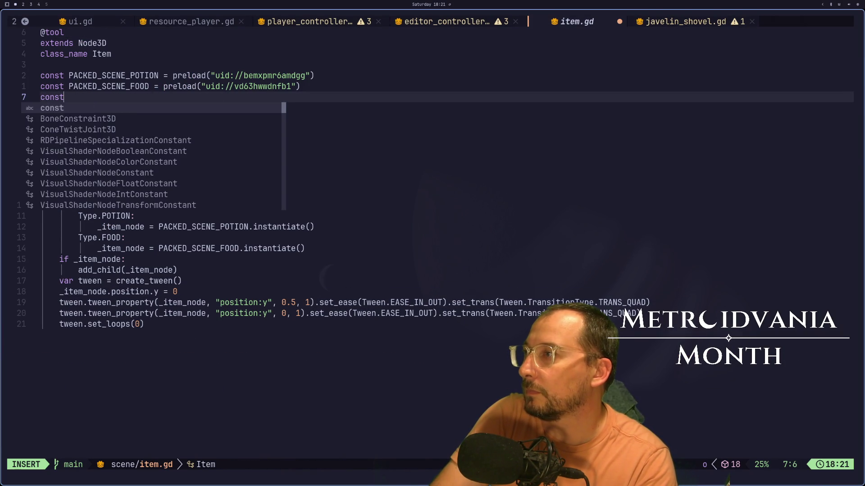
text(ED_SCENE_F)
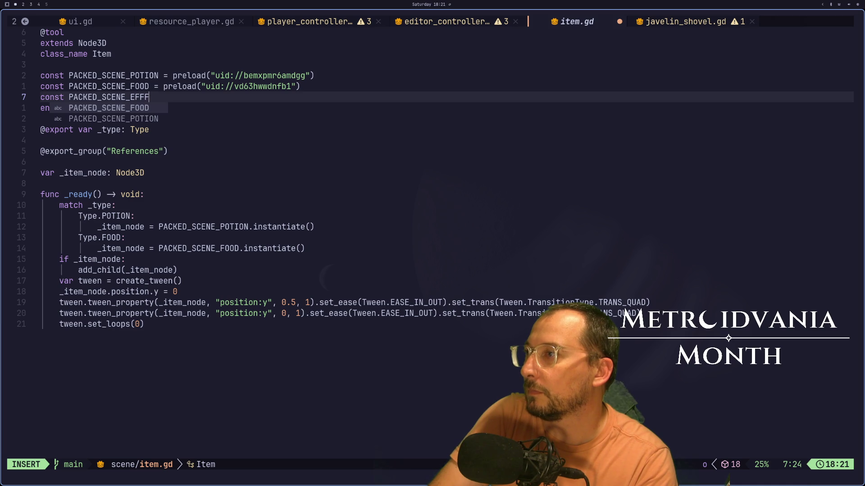
text(pr)
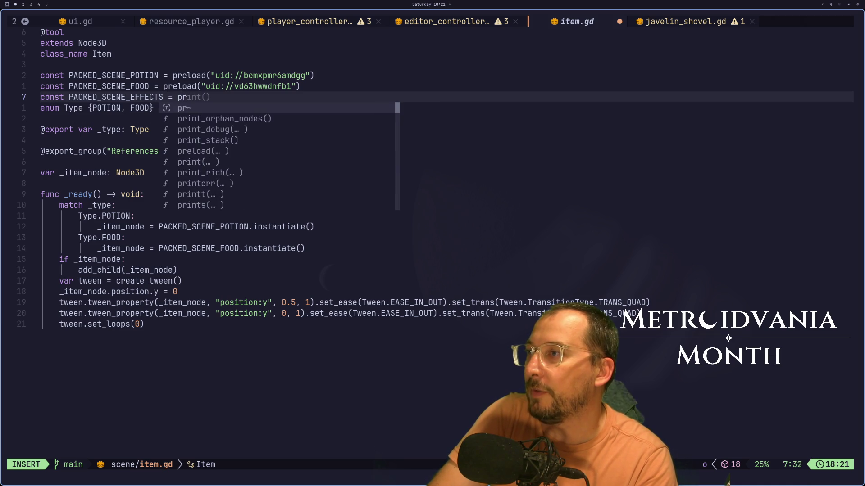
text(eload)
key(Return)
text(")
key(Return)
key(Escape)
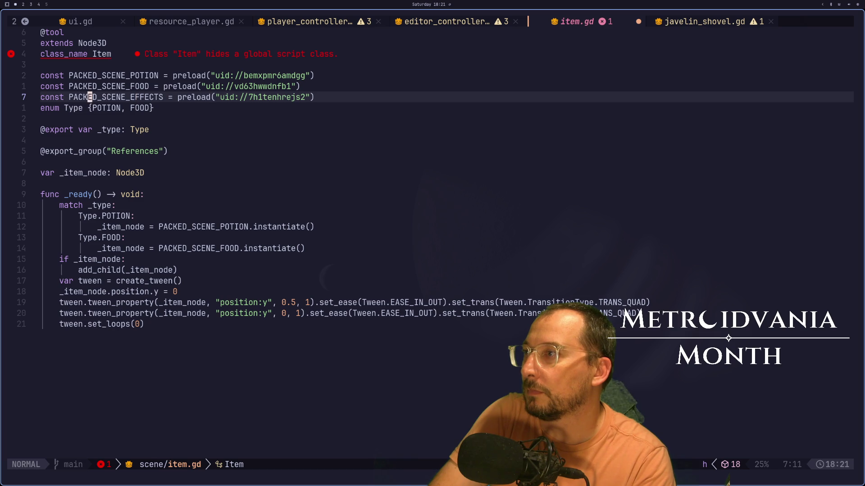
Declare var effects: Node3D = PACKED_SCENE_EFFECTS inside the if _item_node block
key(y)
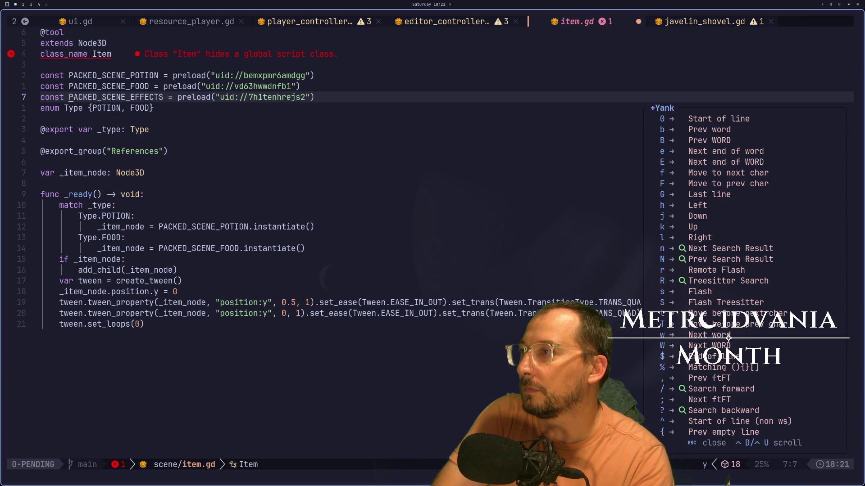
key(Escape)
key(j)
key(j)
key(j)
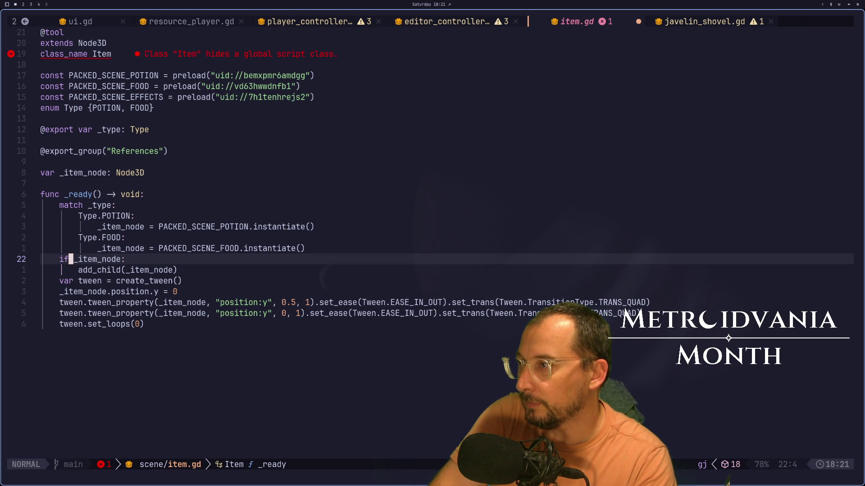
key(k)
key(j)
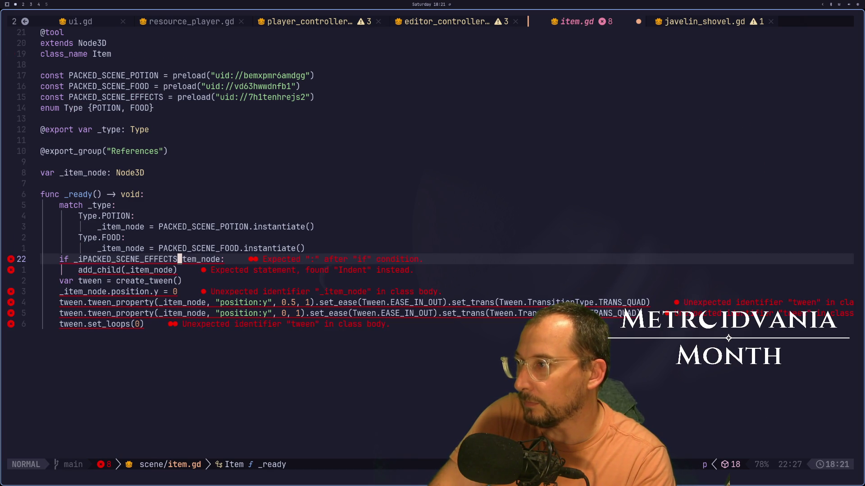
key(o)
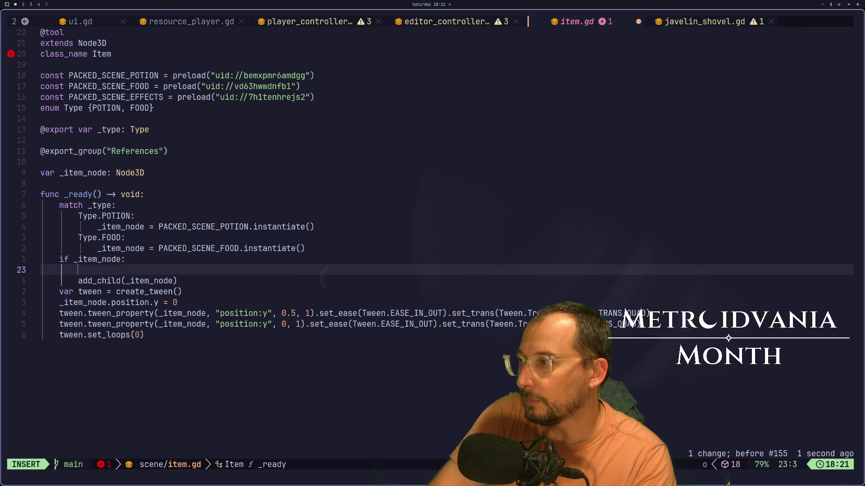
text(ar effects)
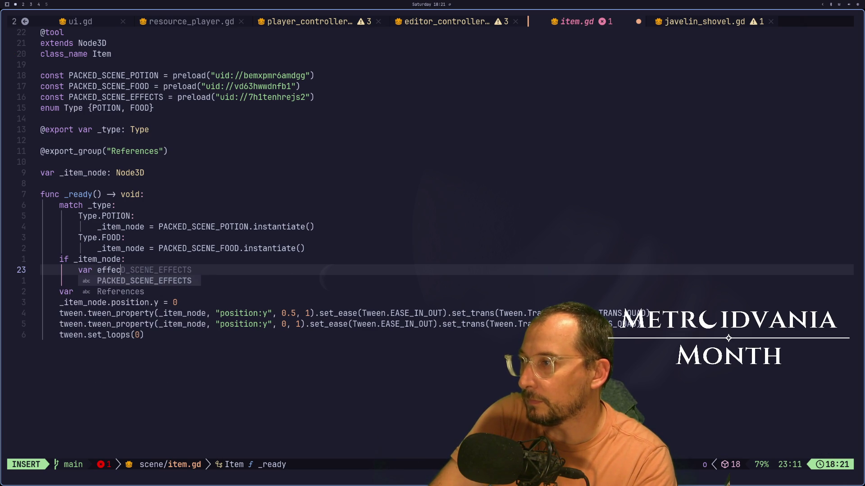
text(: Node)
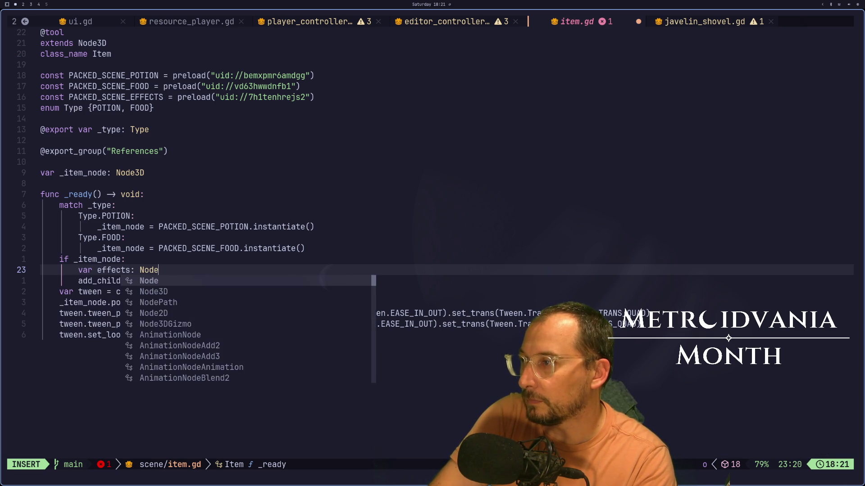
key(Tab)
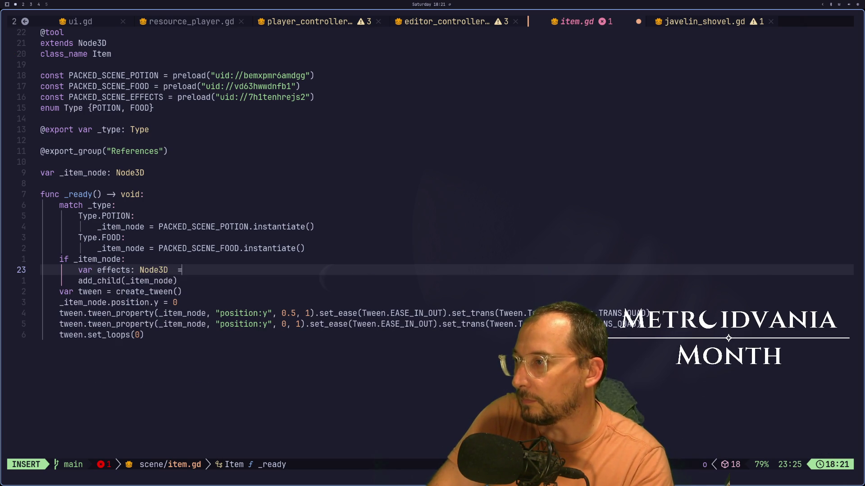
text(PACKED_SCENE_EFFECTS)
key(Escape)
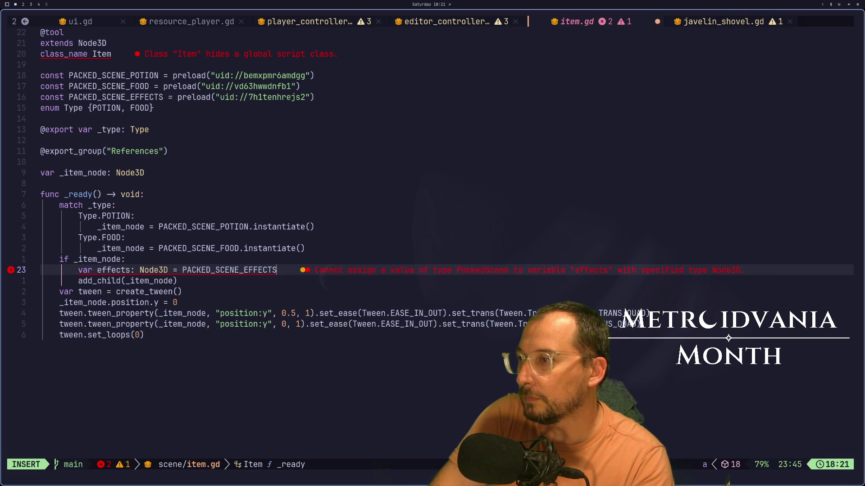
Complete the assignment as PACKED_SCENE_EFFECTS.instantiate()
text(.) i)
key(Tab)
key(Escape)
key(u)
key(u)
text(ain)
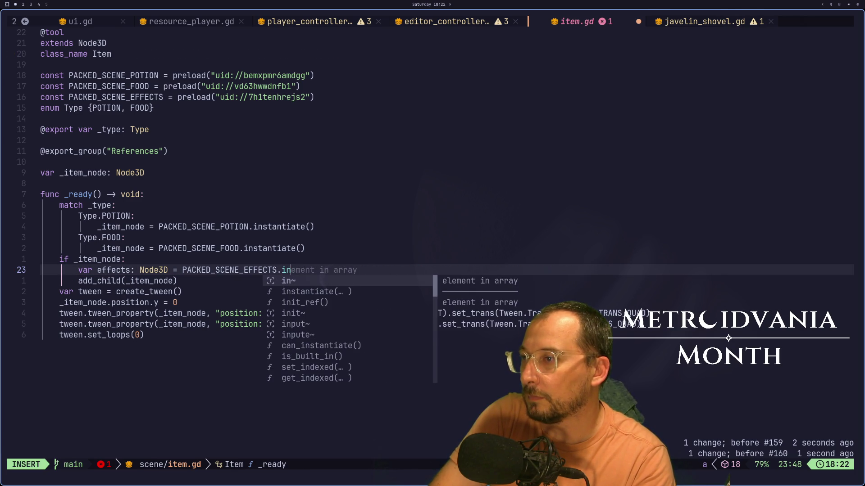
key(Tab)
key(Return)
text())
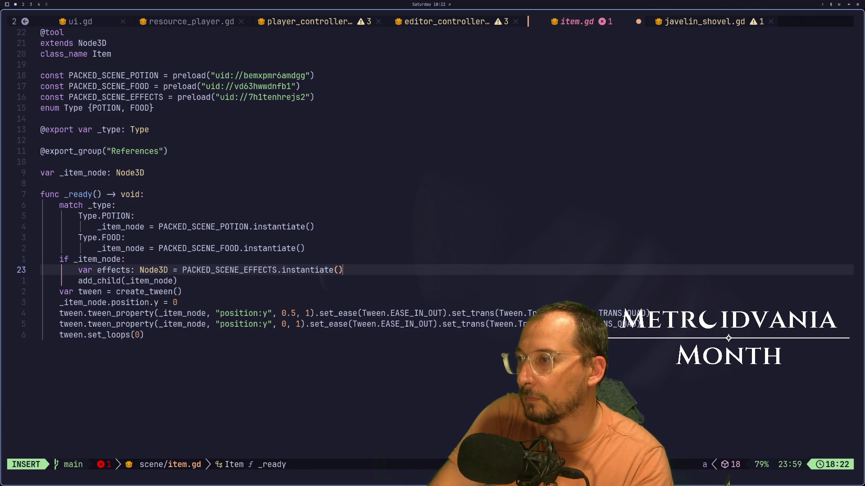
Add _item_node.add_child(effects) on the next line and save item.gd
key(Return)
text(_)
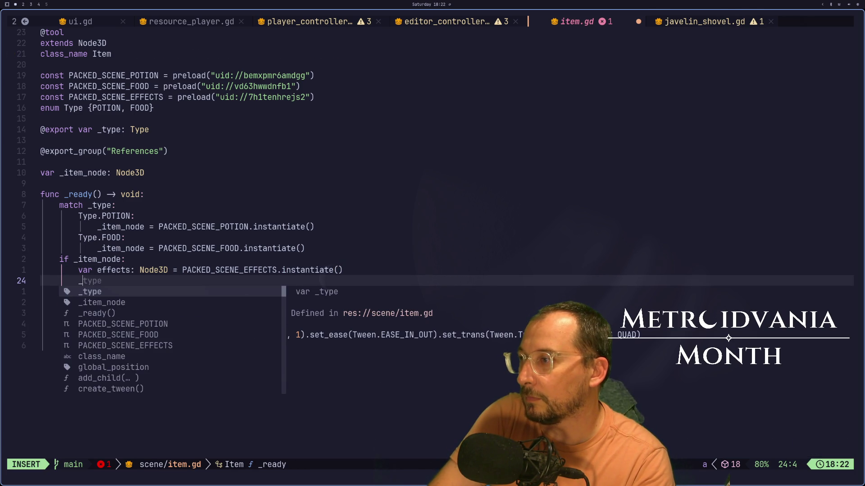
key(Tab)
text(.add_child(ef)
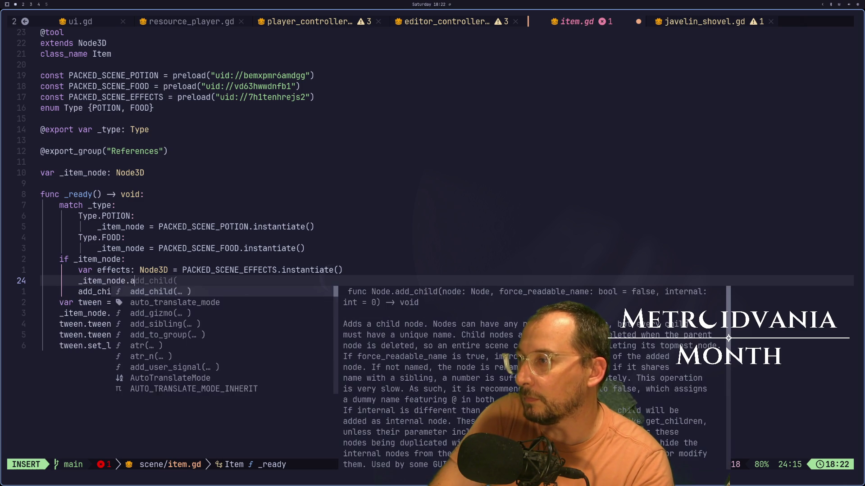
text(fects))
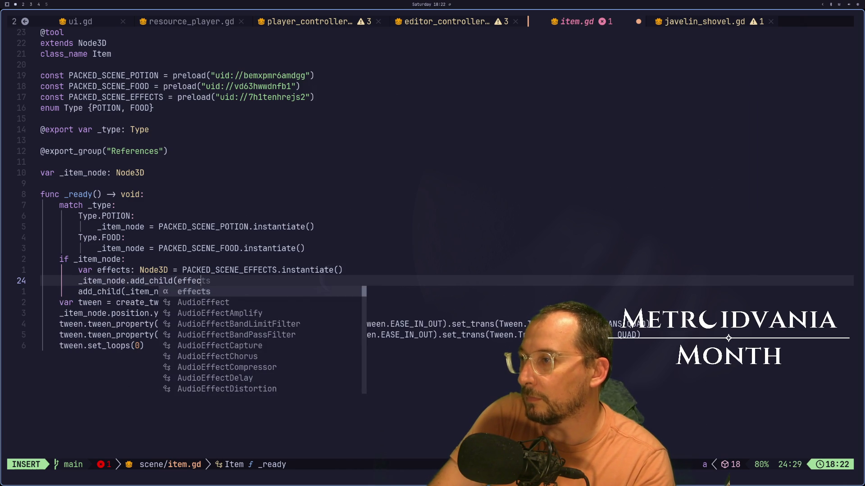
key(Escape)
text(:w)
key(Return)
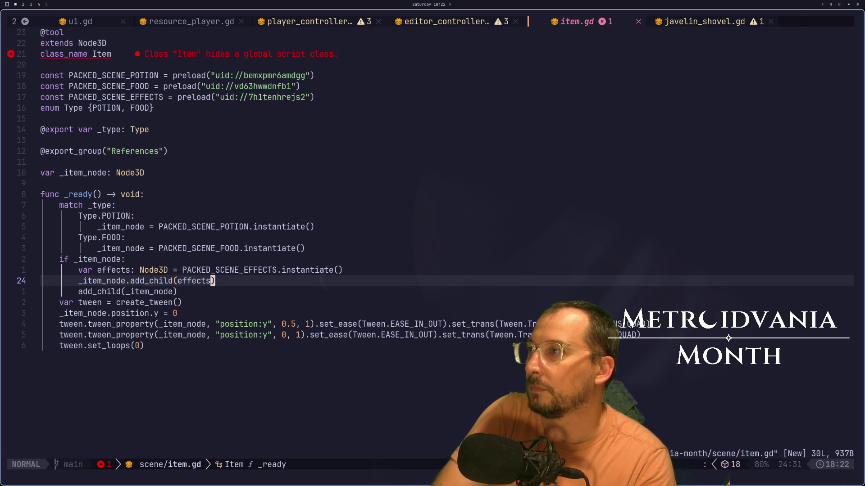
key(super+2)
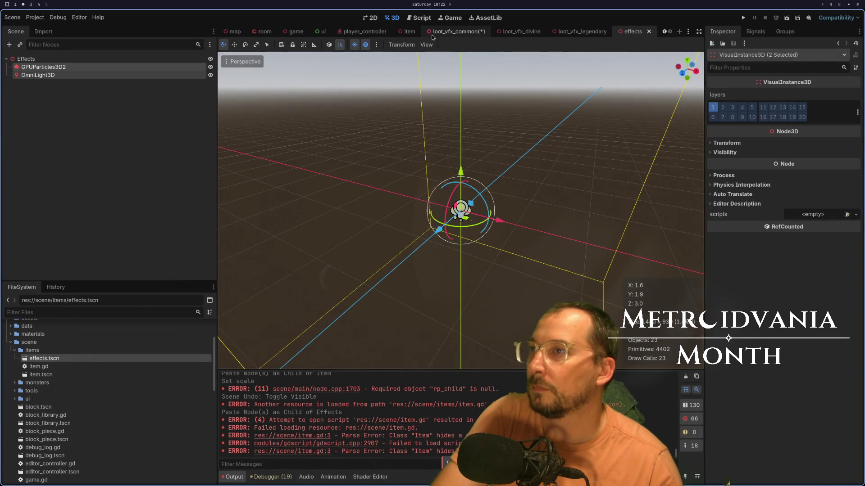
Delete the Item potion node from the game scene
click(288, 32)
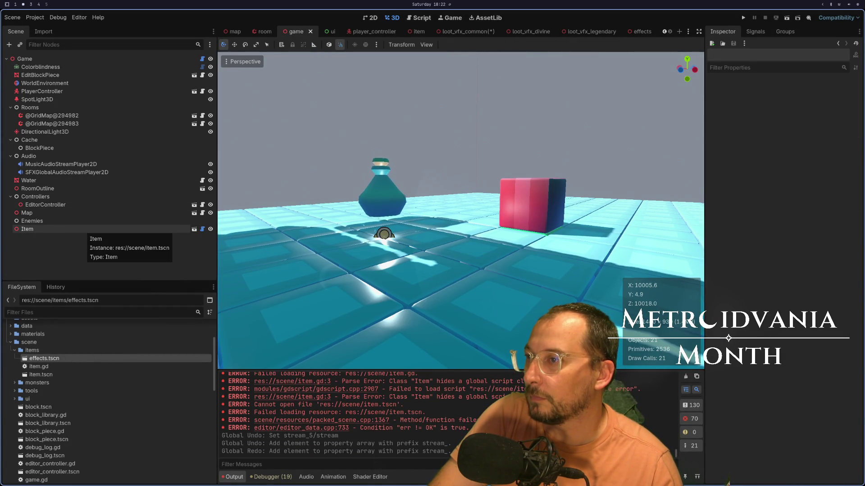
click(81, 229)
key(ctrl+z)
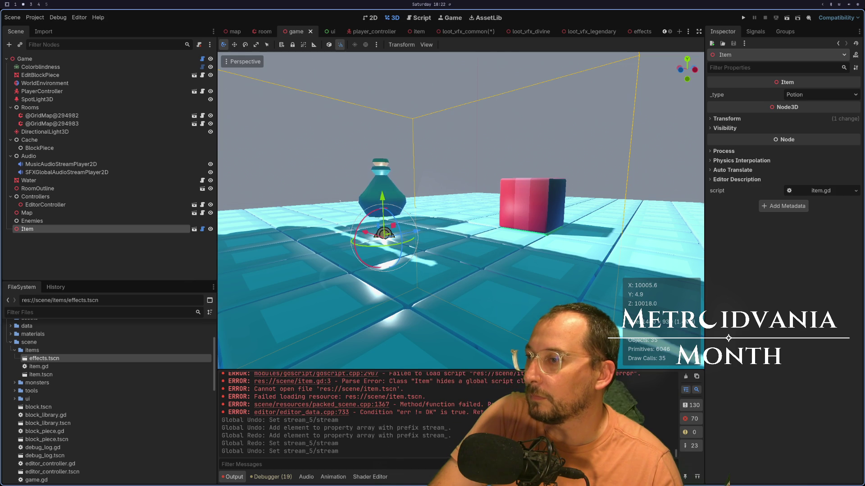
key(ctrl+shift+z)
key(ctrl+z)
key(ctrl+z)
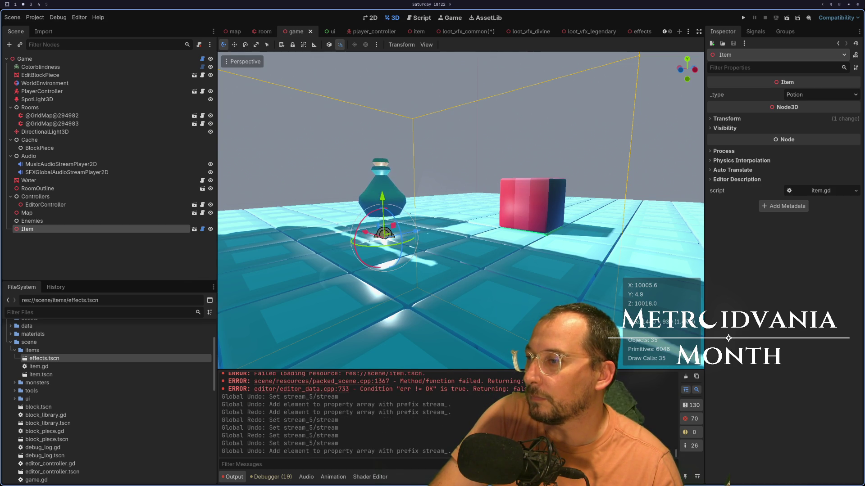
key(ctrl+shift+z)
right_click(77, 229)
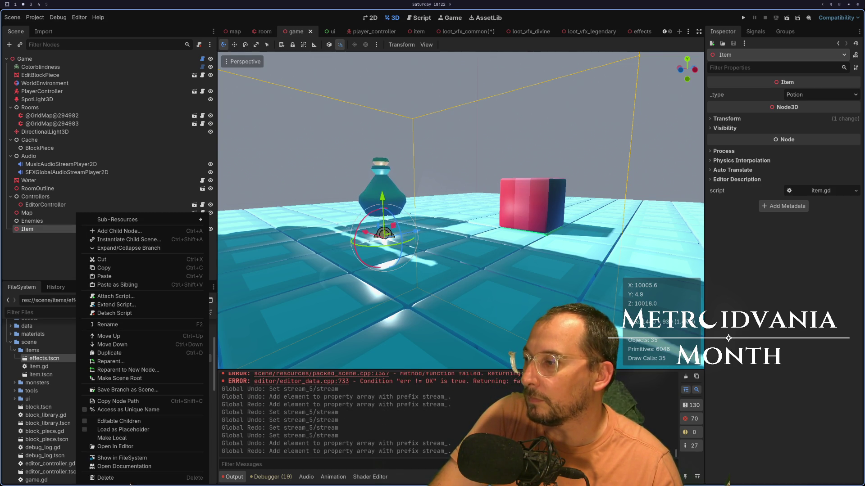
click(133, 478)
click(451, 254)
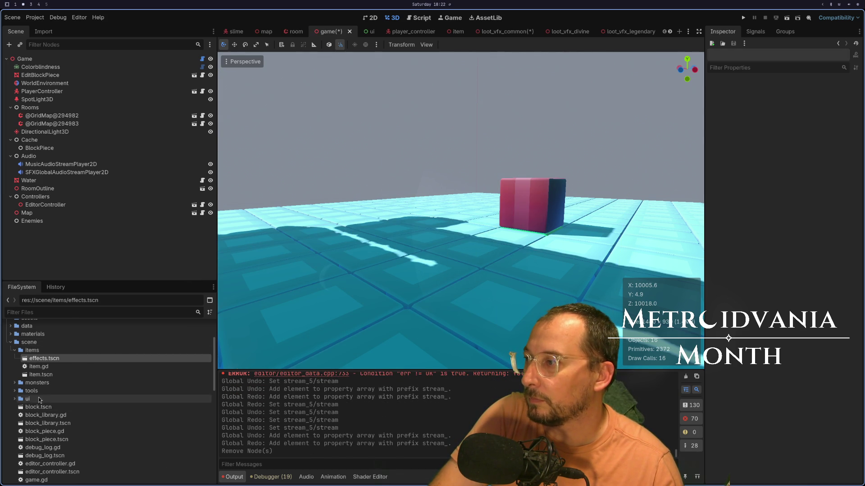
Try dropping a new item.tscn instance into the level, then undo it
drag(41, 375, 359, 274)
key(f)
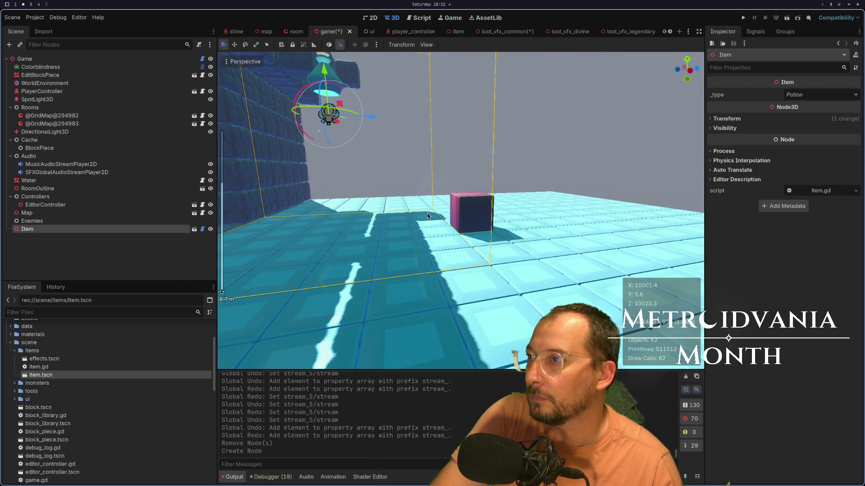
scroll(417, 227, up, 2)
scroll(409, 242, down, 8)
scroll(399, 243, up, 4)
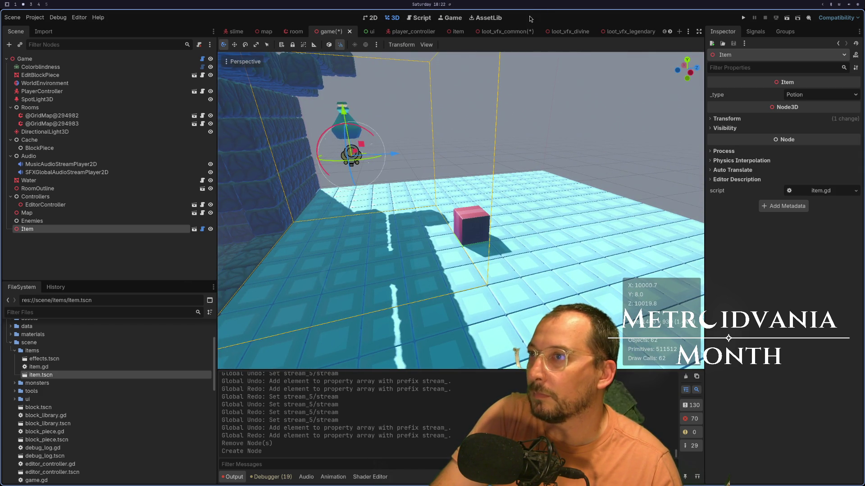
key(ctrl+z)
Delete the GPUParticles3D and OmniLight3D nodes from item.tscn and save it
click(452, 28)
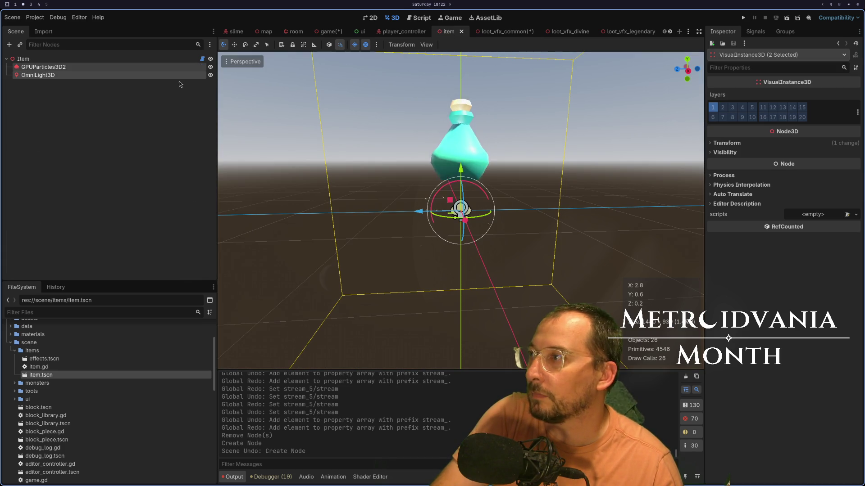
right_click(109, 76)
click(136, 203)
click(448, 256)
key(ctrl+s)
drag(424, 86, 502, 190)
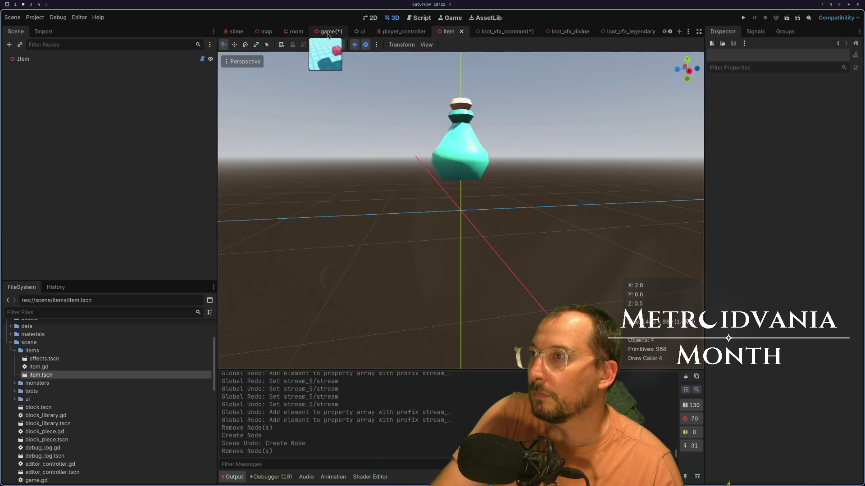
Place a fresh item.tscn potion instance into the game level
click(328, 31)
drag(294, 320, 330, 299)
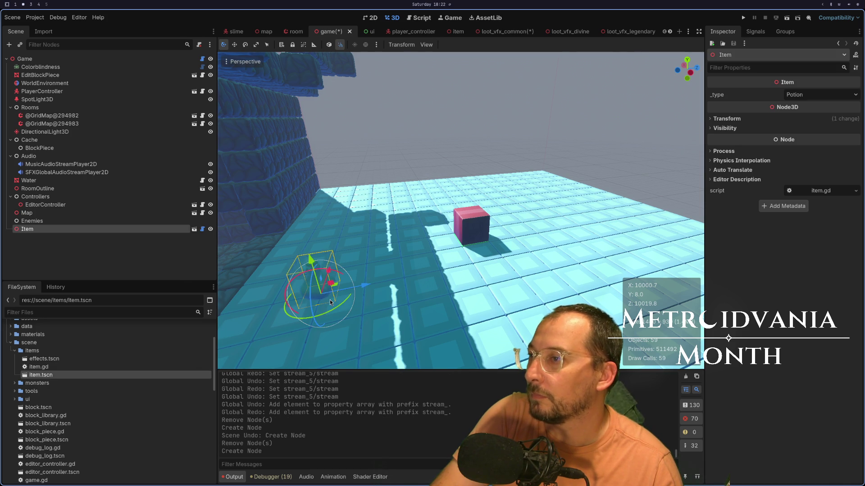
key(f)
mouse_move(349, 271)
mouse_down()
mouse_move(353, 237)
mouse_move(398, 243)
mouse_up()
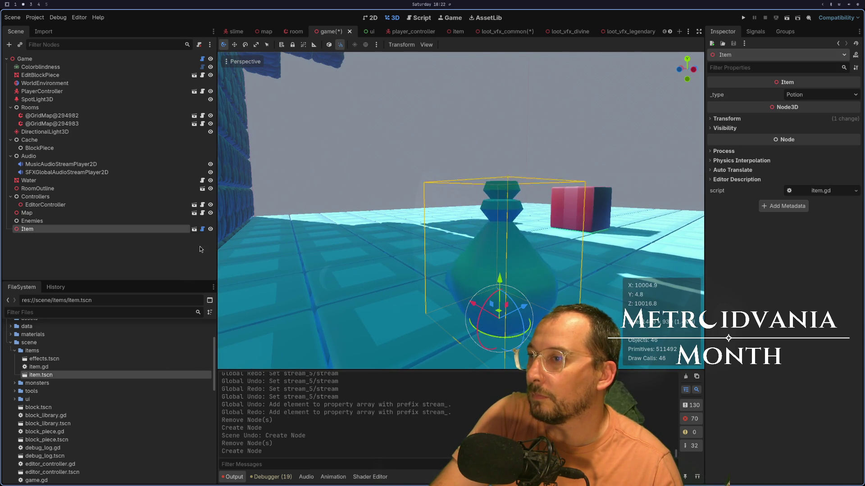
key(ctrl+z)
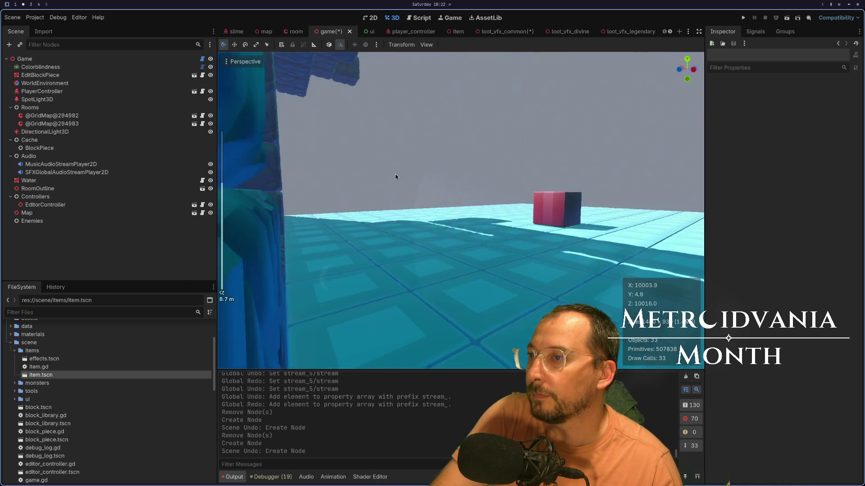
scroll(396, 175, up, 3)
mouse_move(45, 378)
mouse_down()
mouse_move(440, 244)
mouse_move(453, 228)
mouse_up()
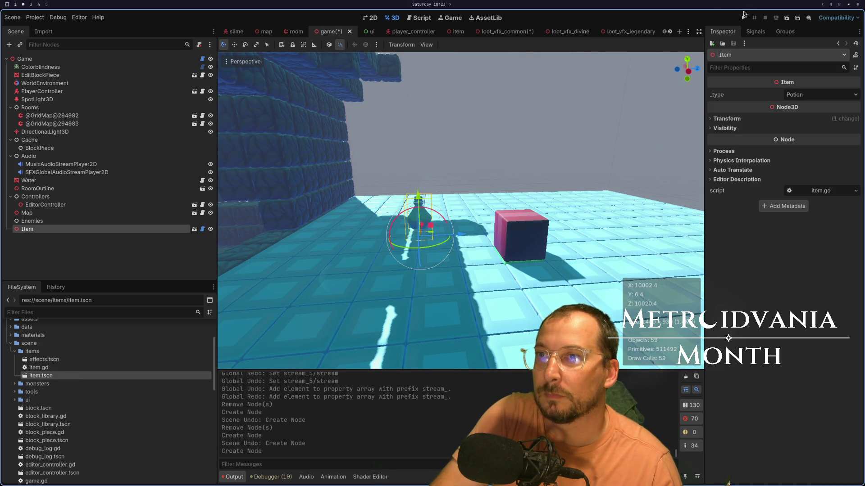
key(super+1)
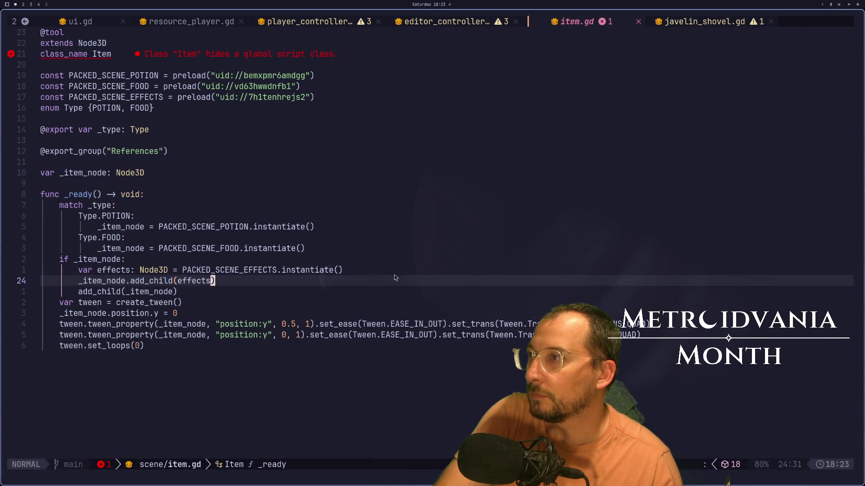
Save item.gd, edit its class_name toward Items, and save again
text(j)
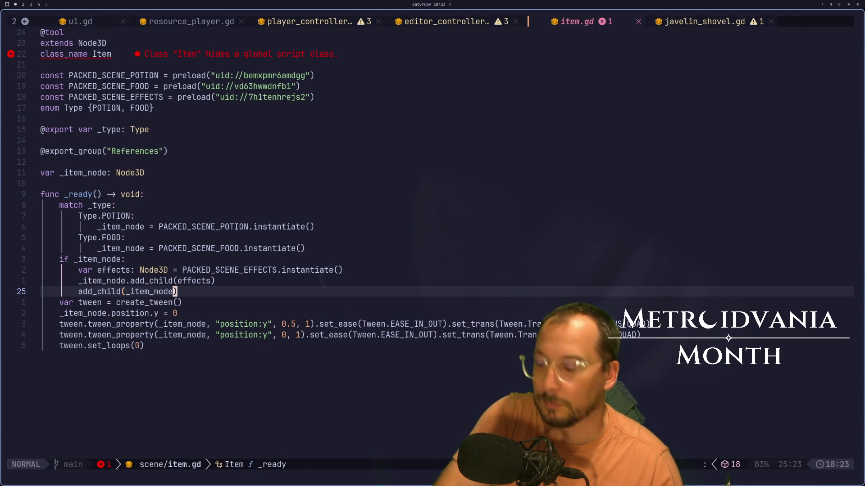
text(:w)
key(Return)
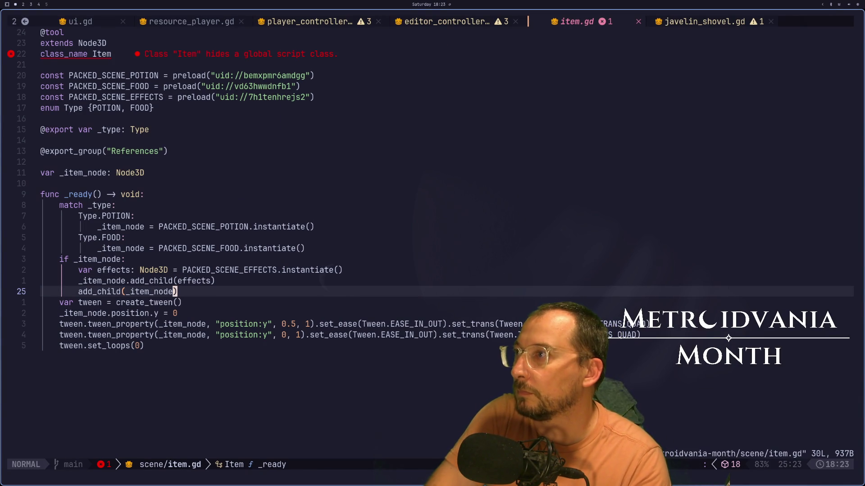
key(g)
key(g)
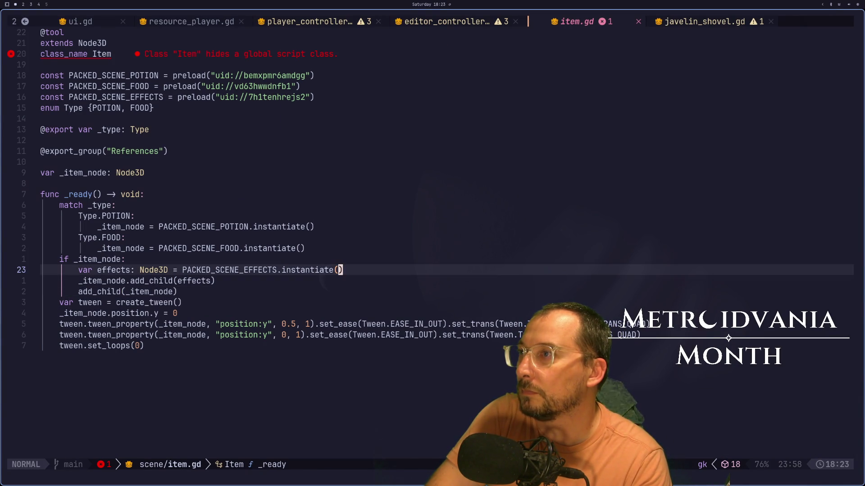
key(j)
key(j)
key(j)
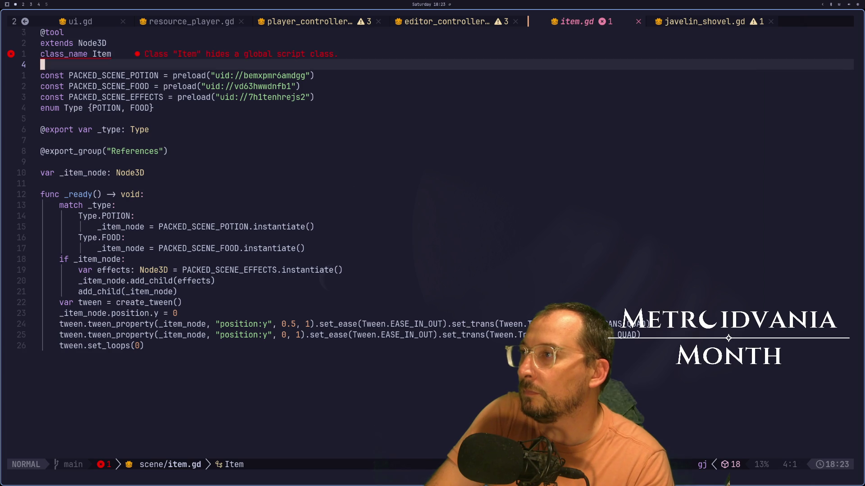
text(k)
text(as)
key(Escape)
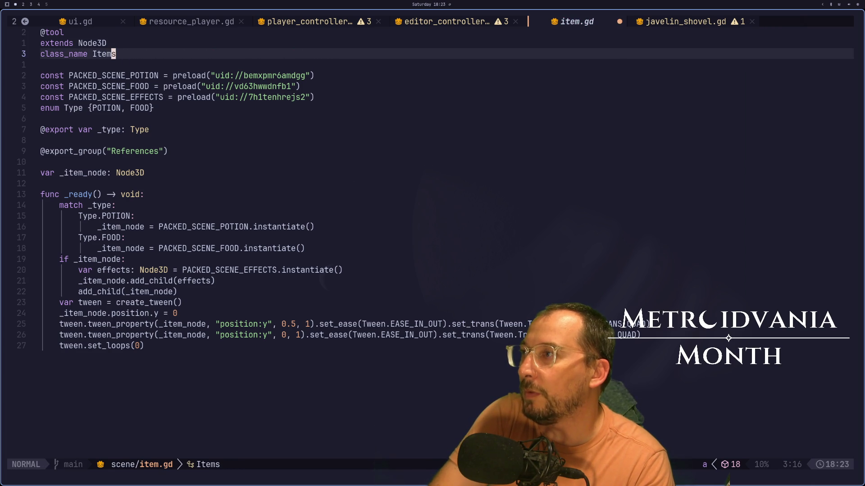
text(:w)
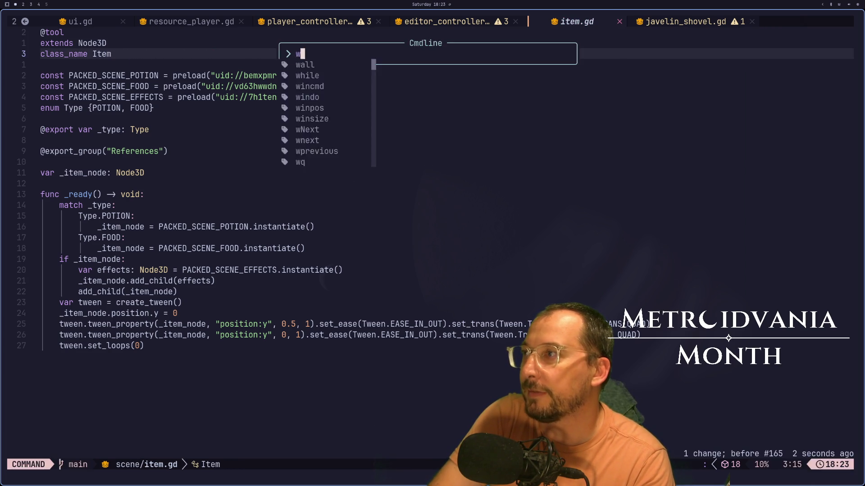
key(Return)
Quit Neovim, relaunch nvim, and reopen the metroidvania-month project
text(:q)
key(Return)
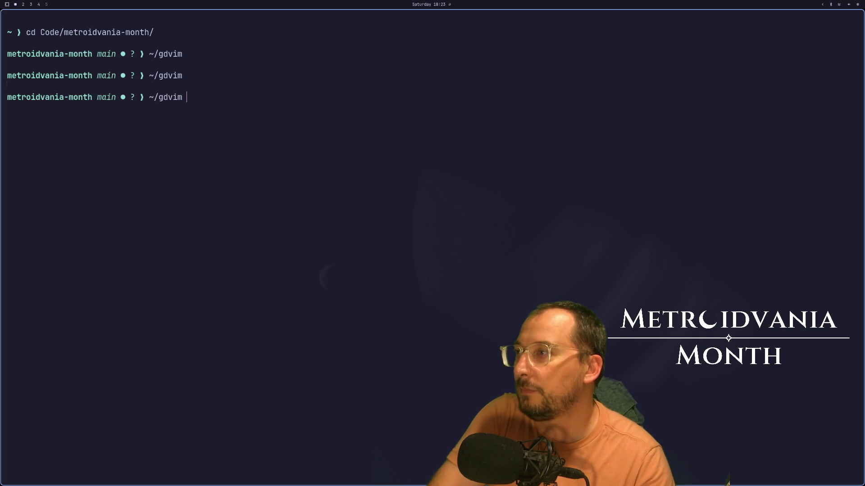
text(nvim)
key(Return)
key(p)
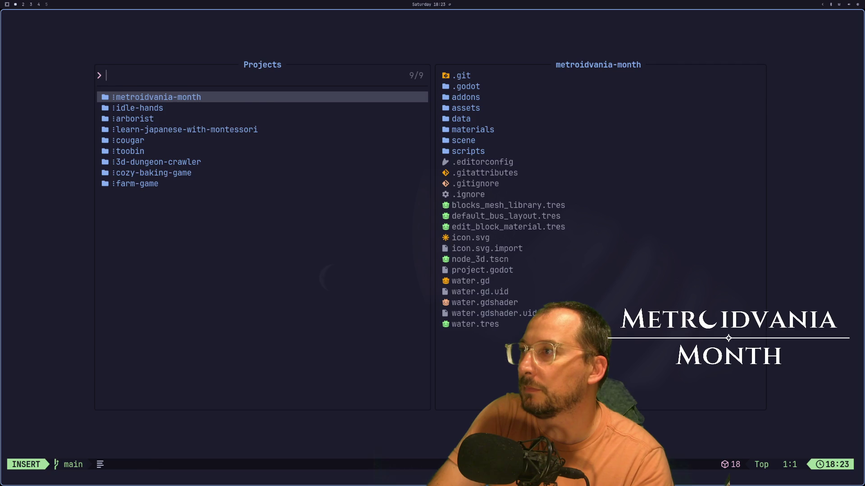
key(Return)
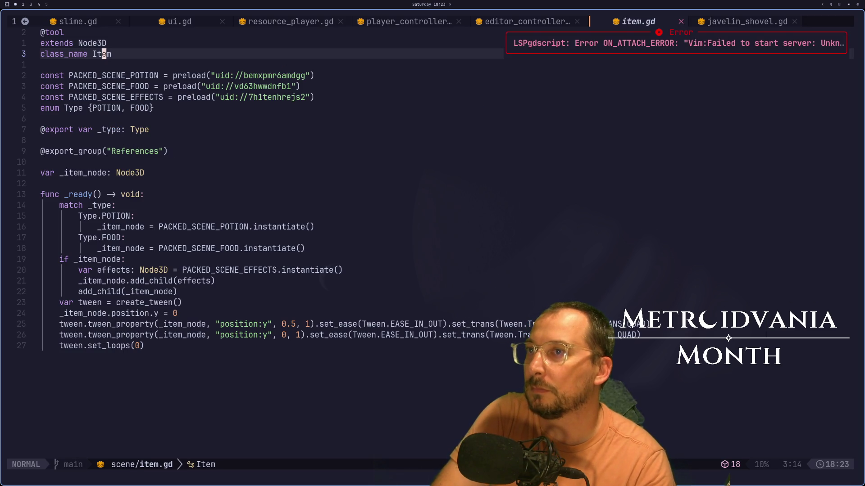
key(super+2)
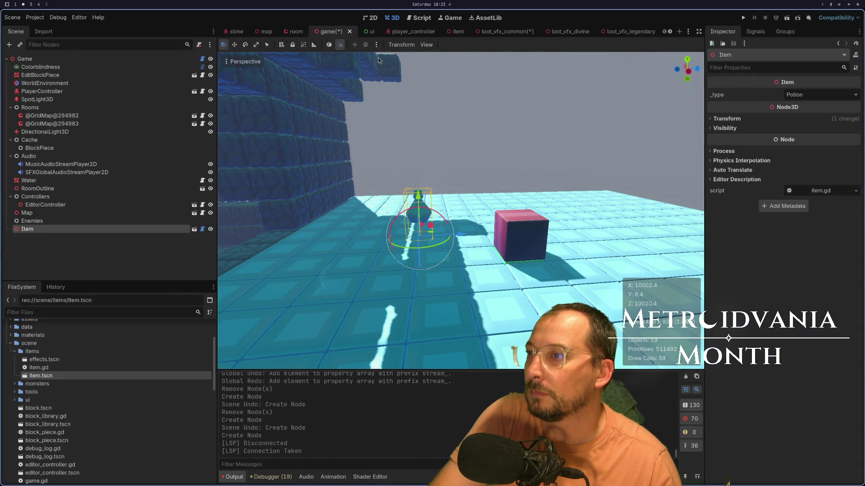
Re-place the item scene in the level and run the game
key(ctrl+z)
drag(104, 375, 468, 289)
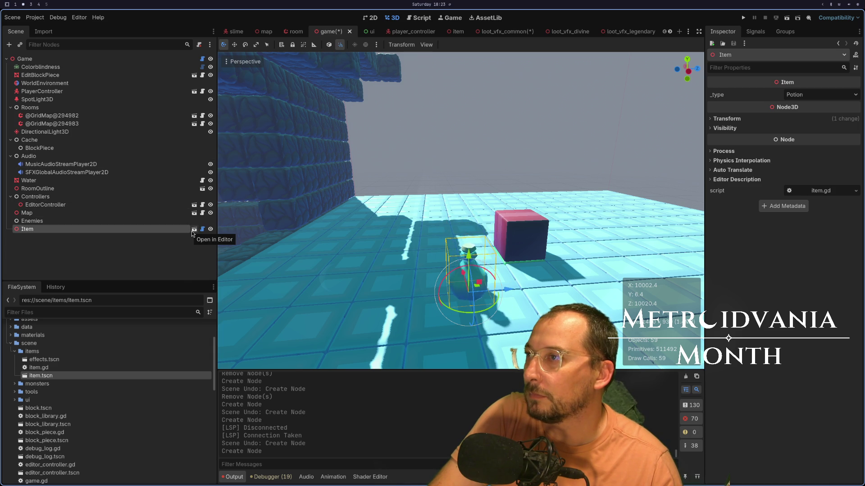
key(F5)
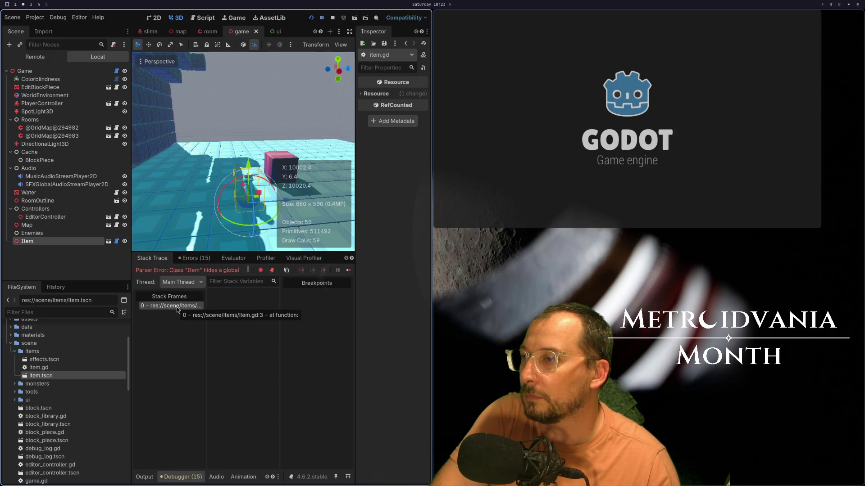
Change item.gd's class_name to Items and save the script
text(s)
key(Escape)
text(:w)
key(Return)
key(alt+Tab)
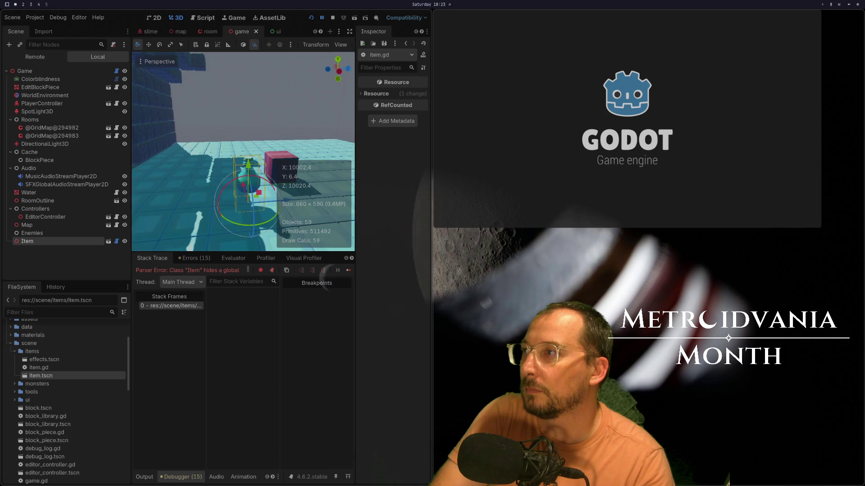
Restart the game to check the bobbing potions, then stop it
click(333, 17)
click(743, 18)
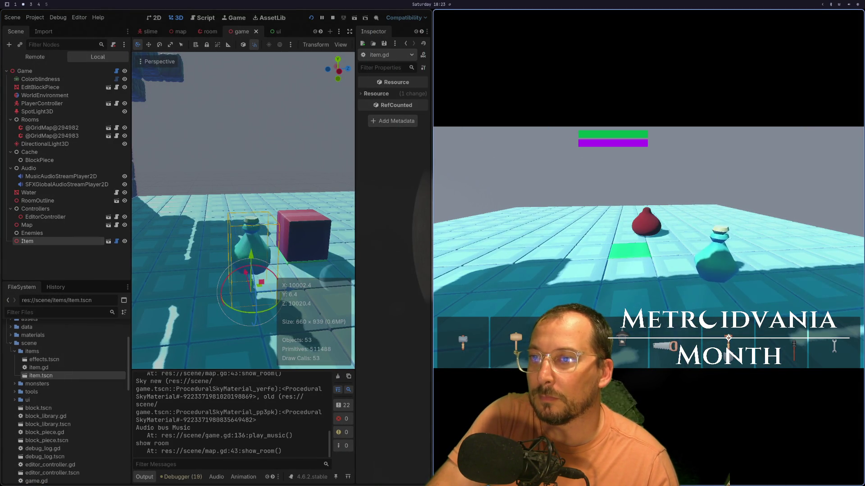
key(Escape)
key(super+1)
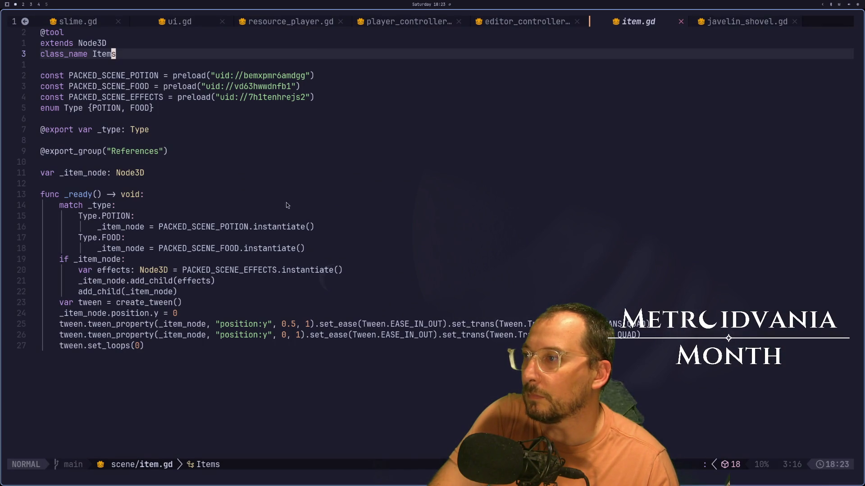
Review the effects instantiate and add_child lines in _ready, then rerun the game
click(246, 270)
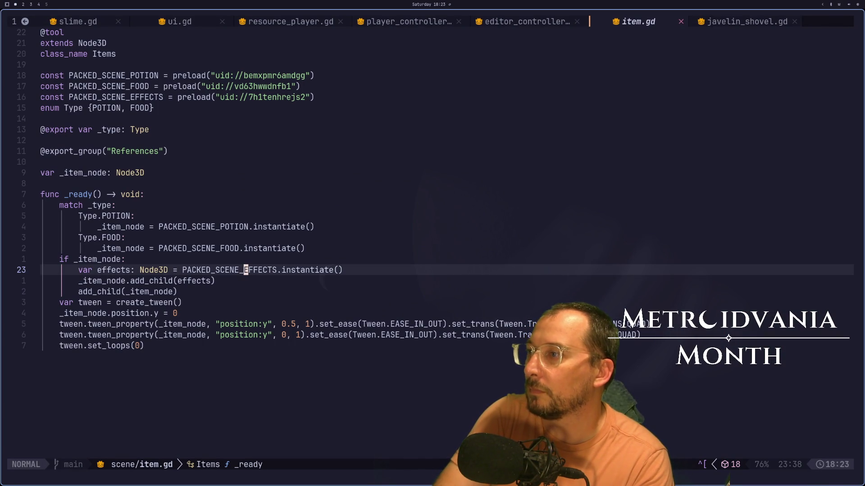
key(j)
key(j)
key(k)
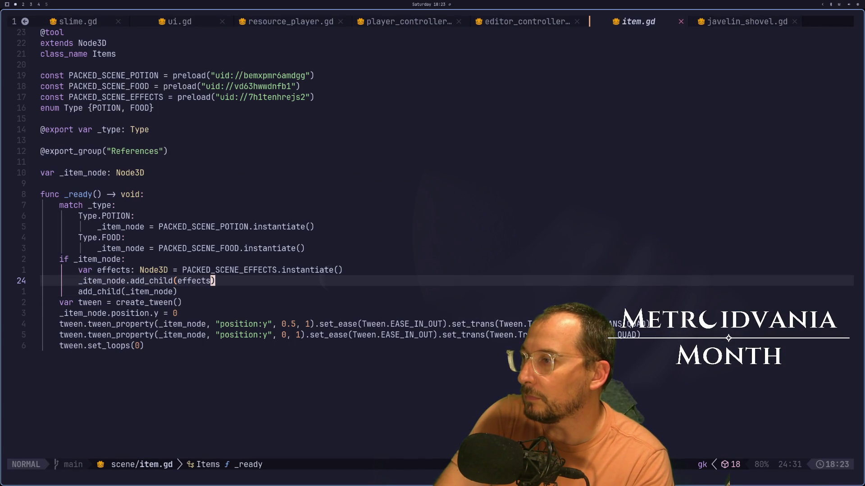
key(super+2)
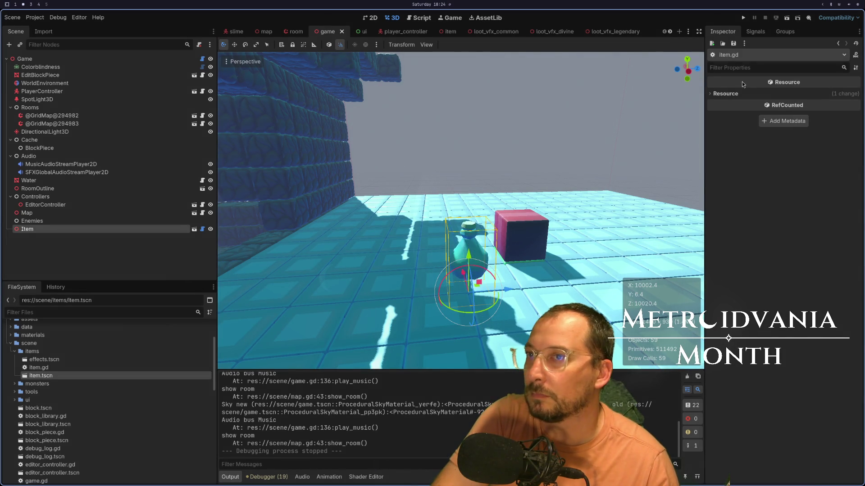
click(743, 18)
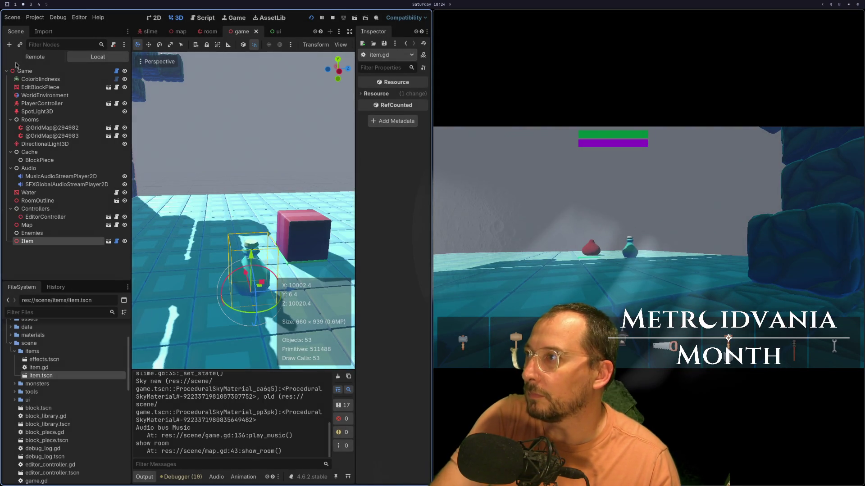
Expand the Remote tree to Main > Game > Item > bottle_C_green2, finding no effects, then stop the game
click(16, 57)
click(11, 79)
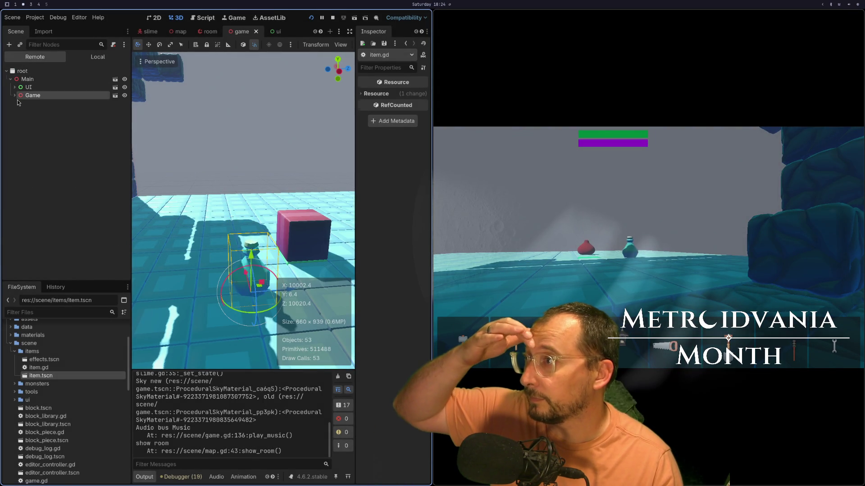
click(15, 95)
click(19, 217)
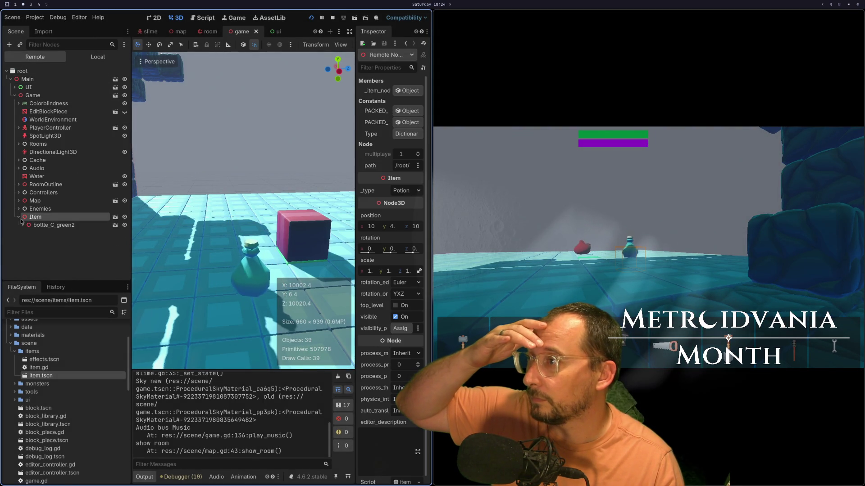
click(22, 225)
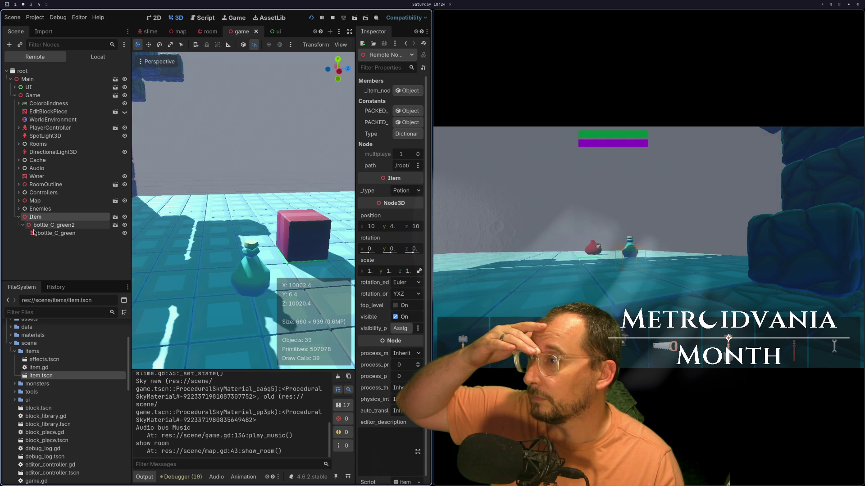
key(super+1)
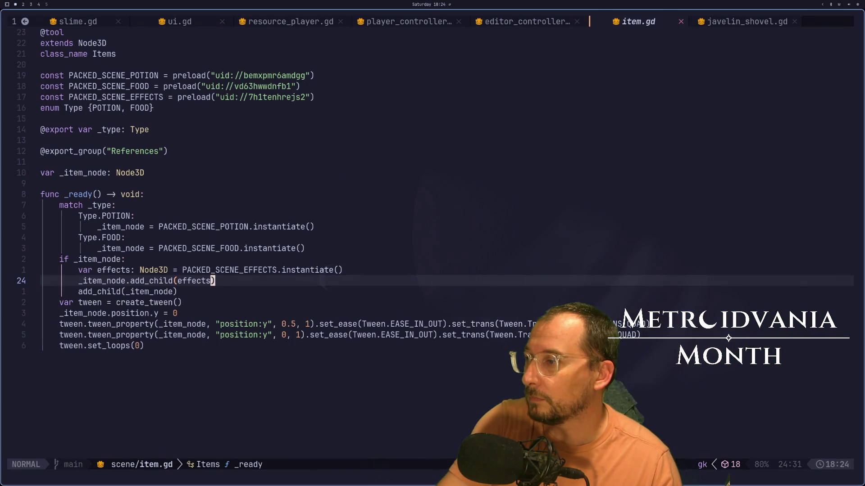
key(super+2)
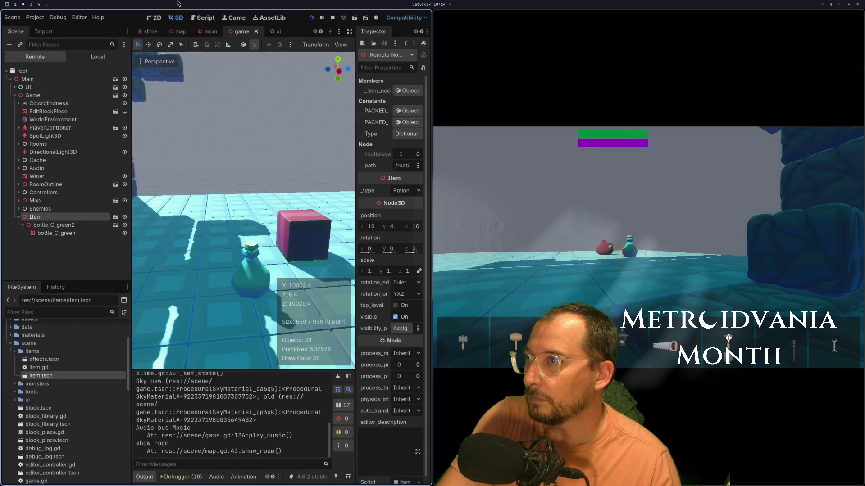
key(F8)
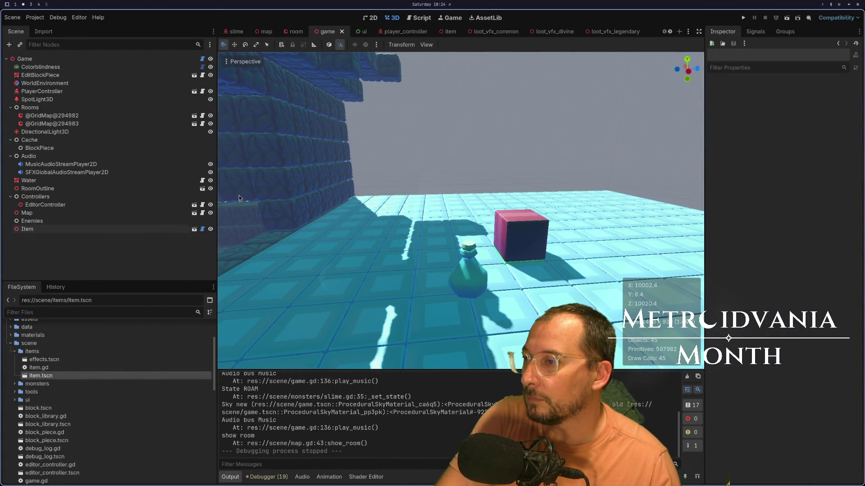
key(super+1)
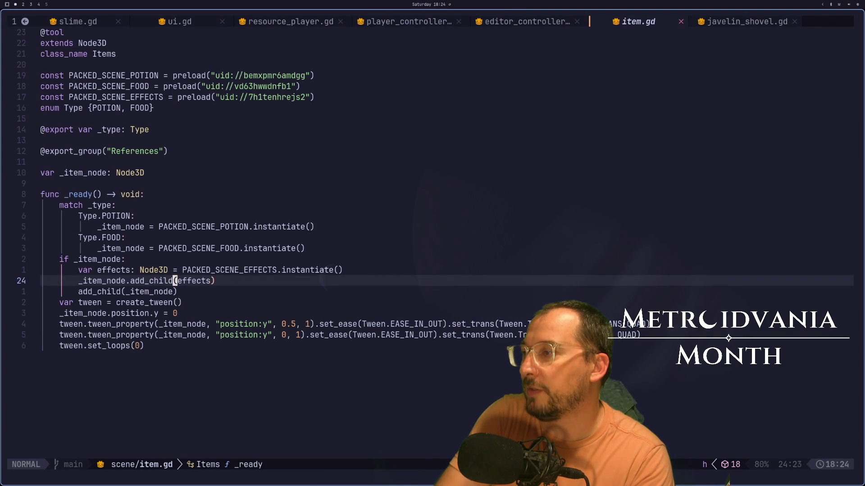
Move the _item_node.add_child(effects) line below add_child(_item_node) and save item.gd
key(j)
key(k)
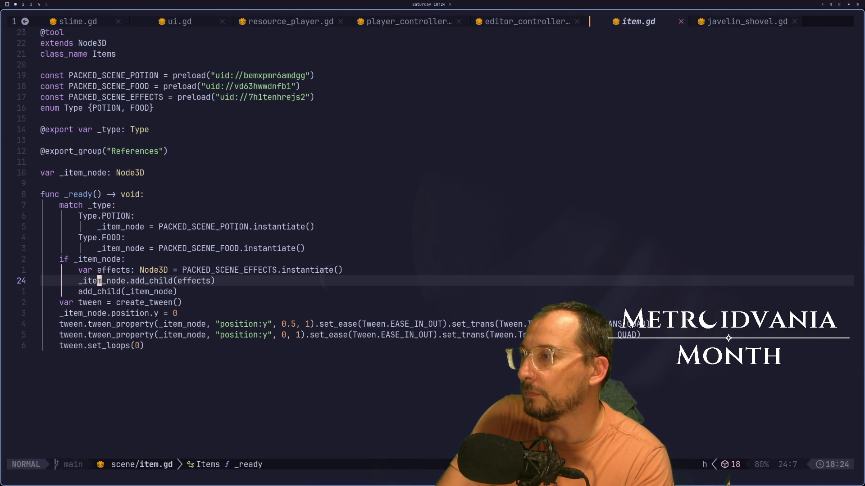
key(d)
key(d)
text(p:w)
key(Return)
key(super+2)
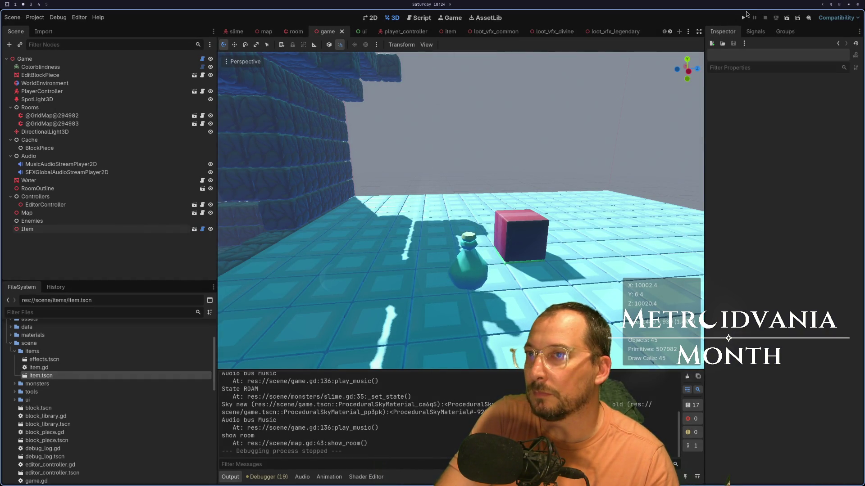
Test-run the game, then add a second potion Item2 and open its script
click(743, 16)
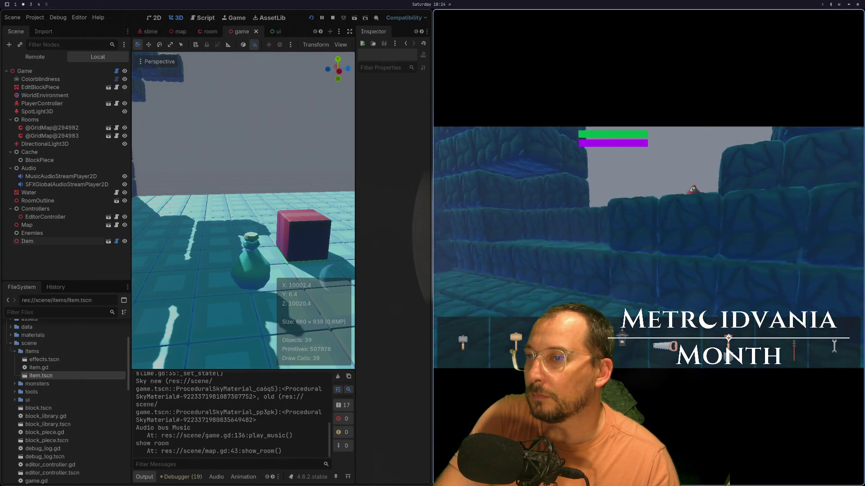
key(super+q)
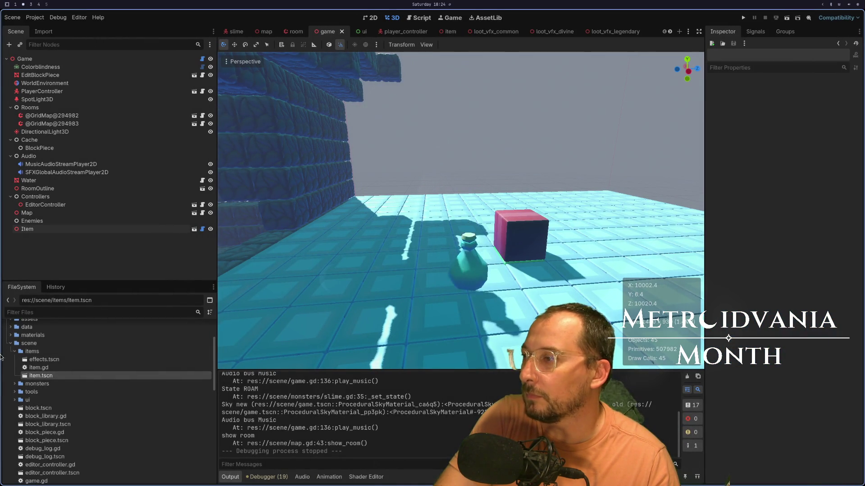
drag(53, 380, 326, 310)
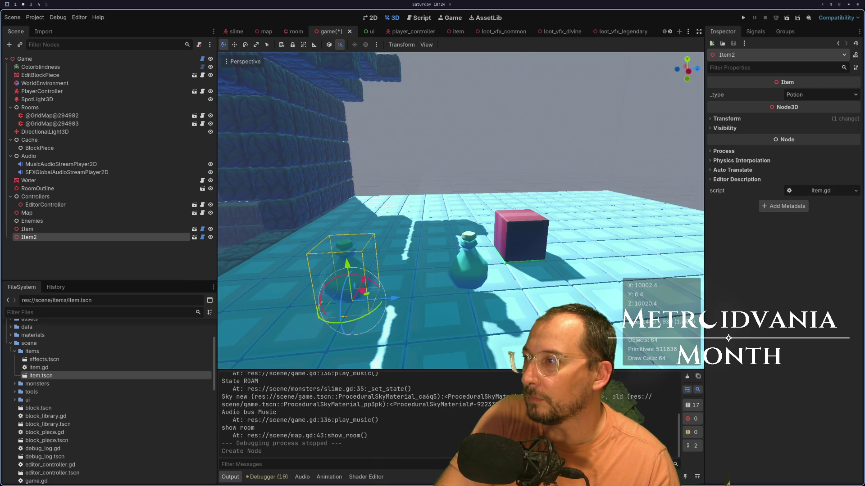
click(203, 238)
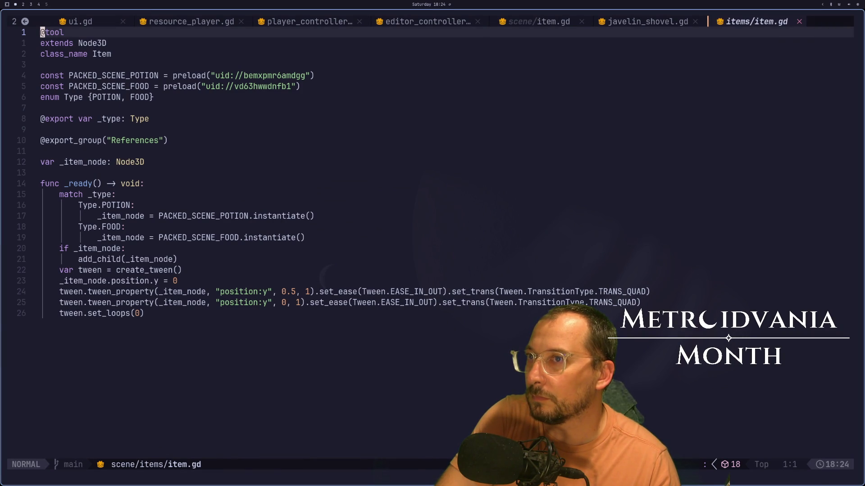
Close the extra items/item.gd tab and start a line selection, undoing an accidental line join
click(799, 23)
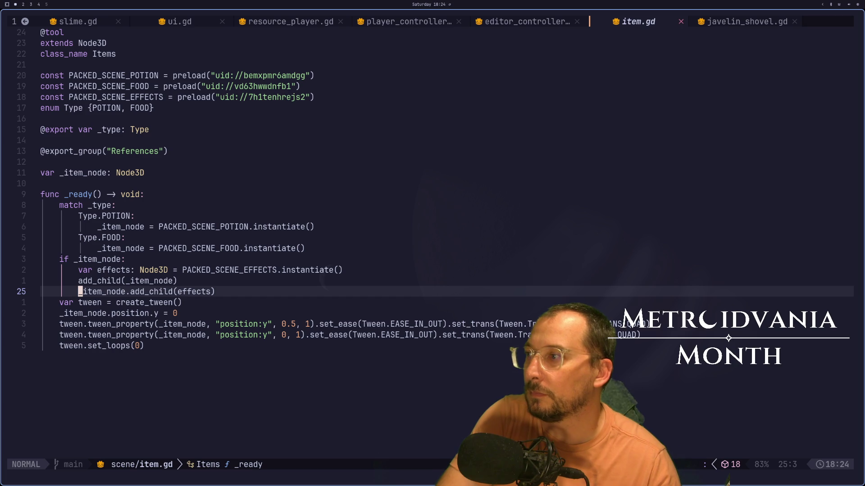
key(k)
key(k)
key(k)
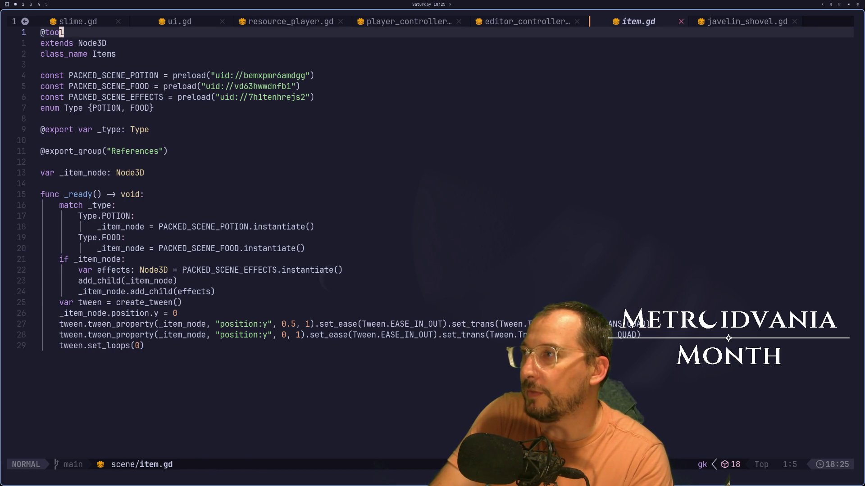
key(y)
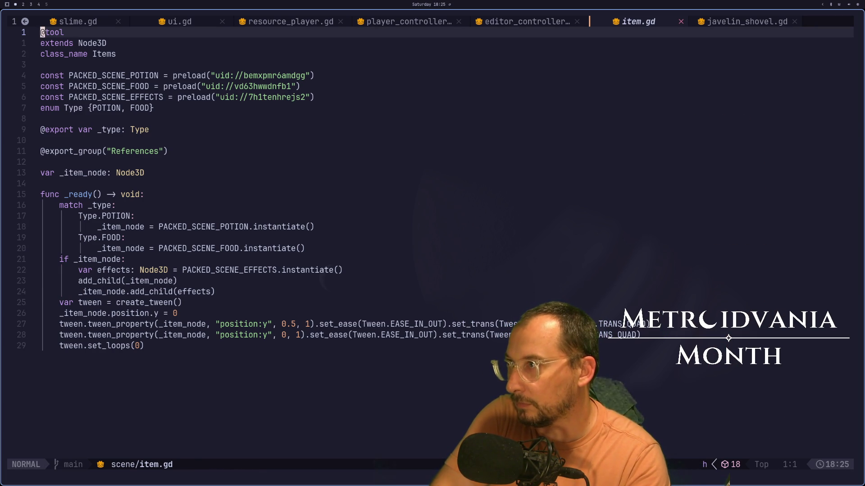
key(j)
key(j)
key(j)
key(v)
key(j)
key(j)
key(j)
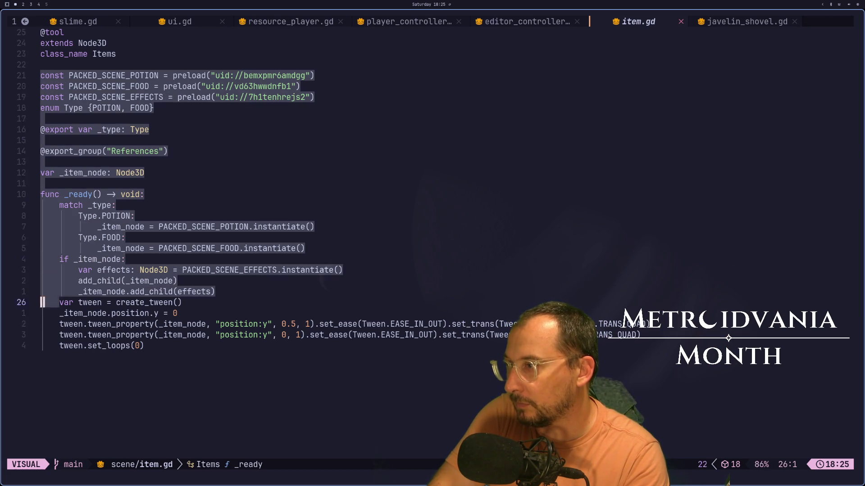
key(shift+j)
key(u)
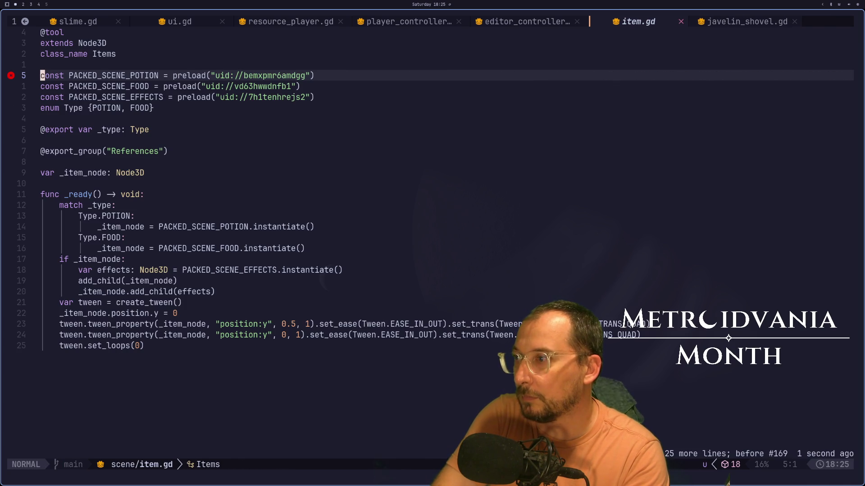
Select and yank all 29 lines of scene/item.gd, then close that file
key(k)
key(k)
key(k)
key(v)
key(j)
key(j)
key(j)
key(j)
key(j)
key(j)
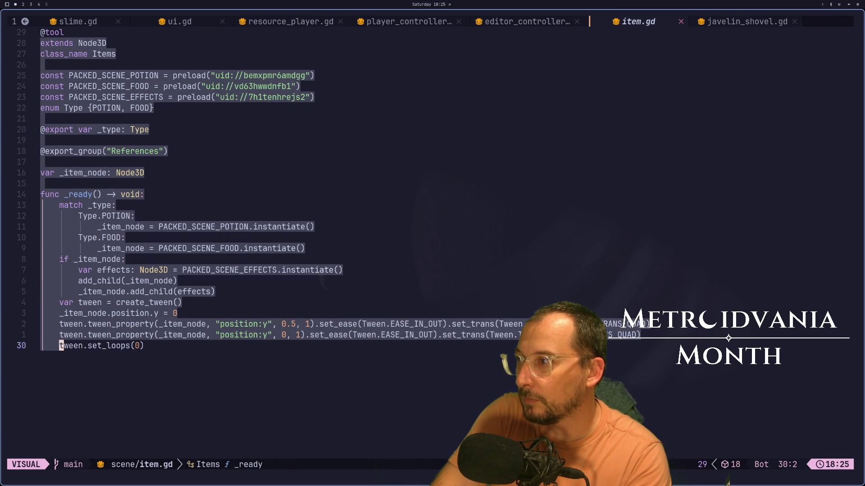
key(y)
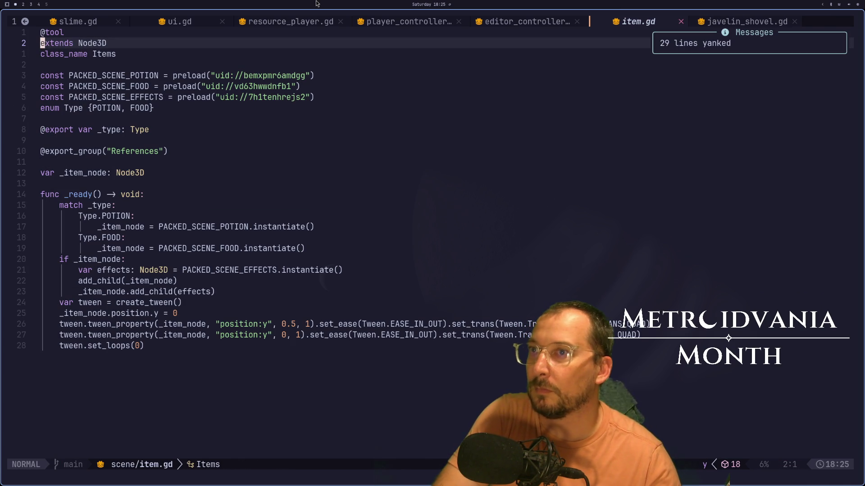
click(681, 23)
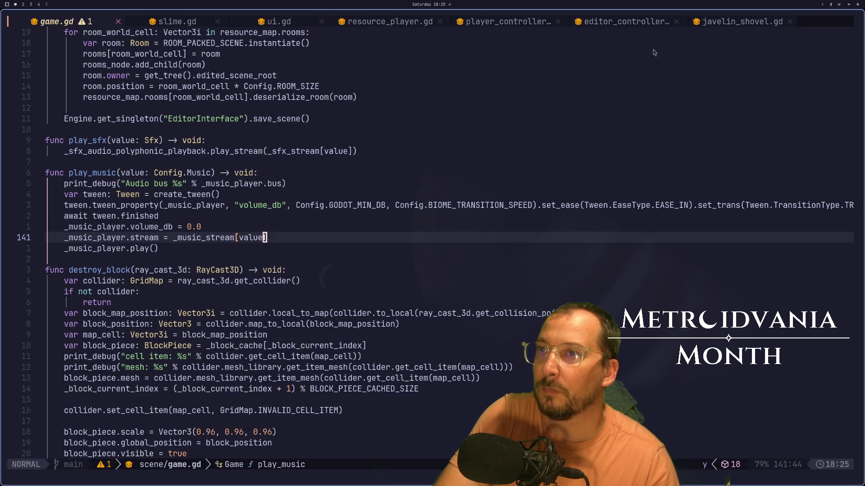
Delete the old scene/item.gd file in Godot and open scene/items/item.gd in Neovim
key(super+2)
scroll(49, 429, down, 3)
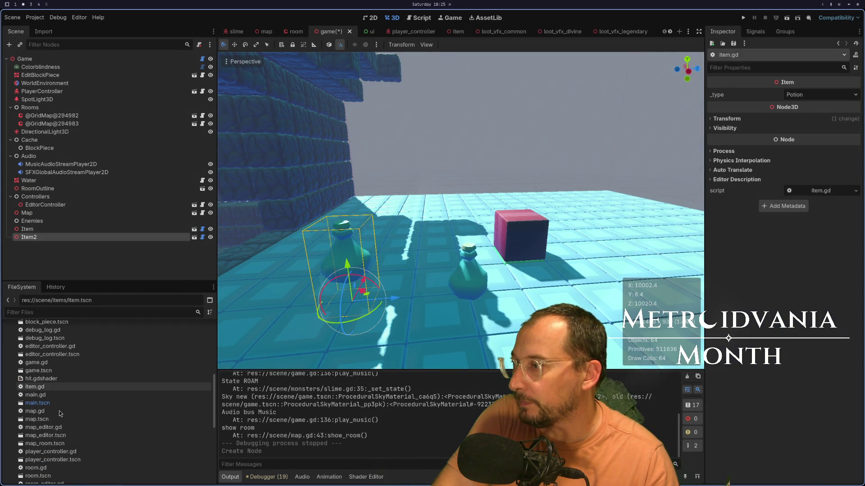
right_click(46, 387)
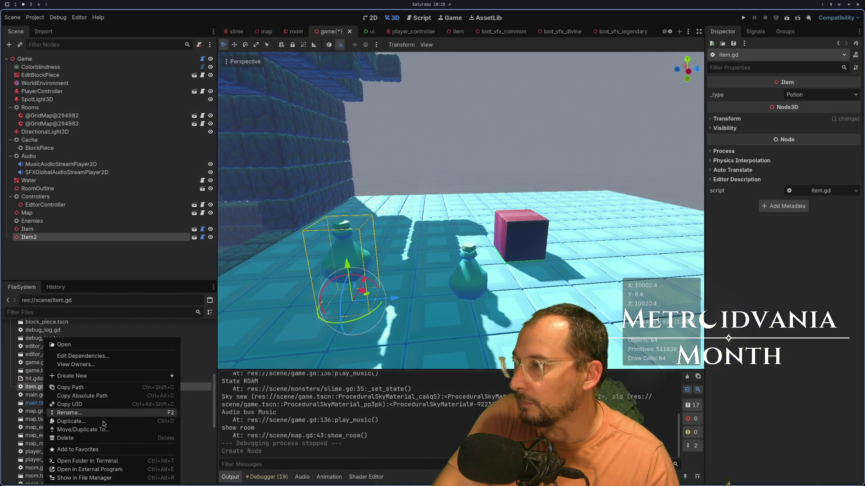
click(65, 438)
click(489, 281)
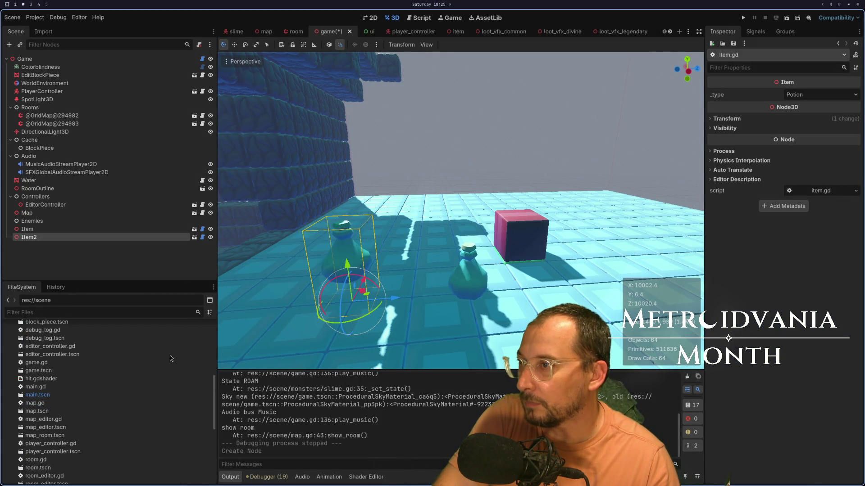
scroll(38, 339, up, 3)
double_click(39, 327)
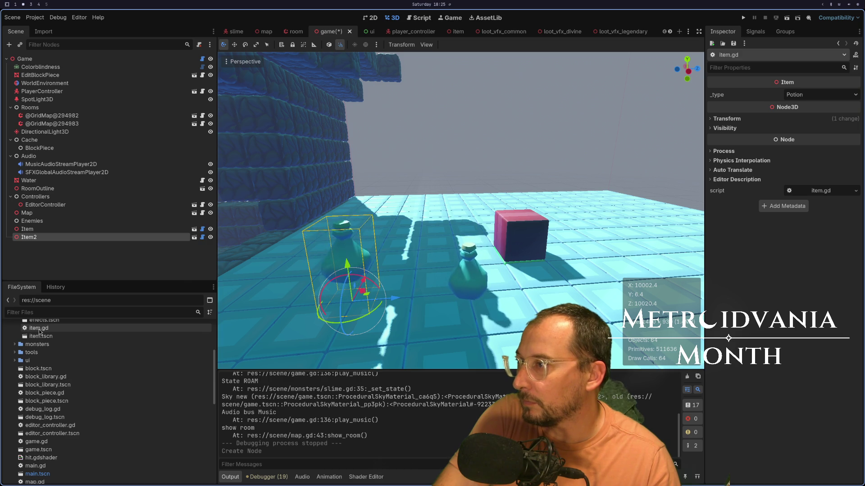
Paste the copied script at the end of item.gd and delete the old duplicate code block
key(G)
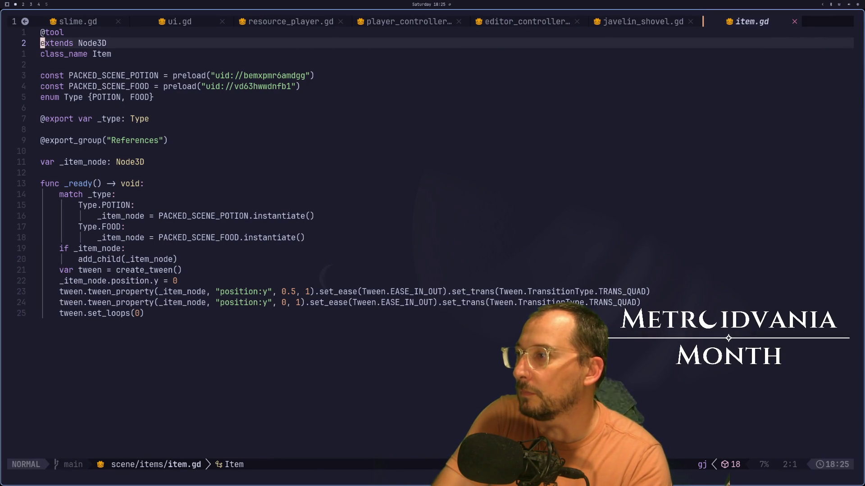
key(o)
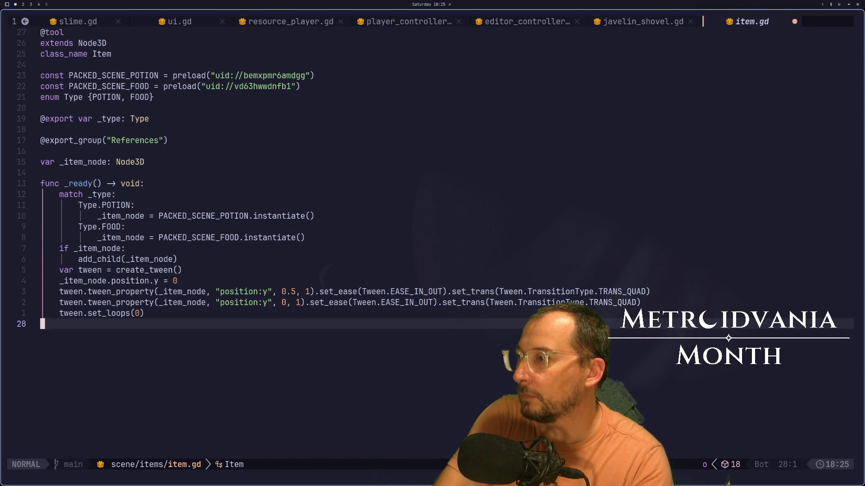
key(p)
key(k)
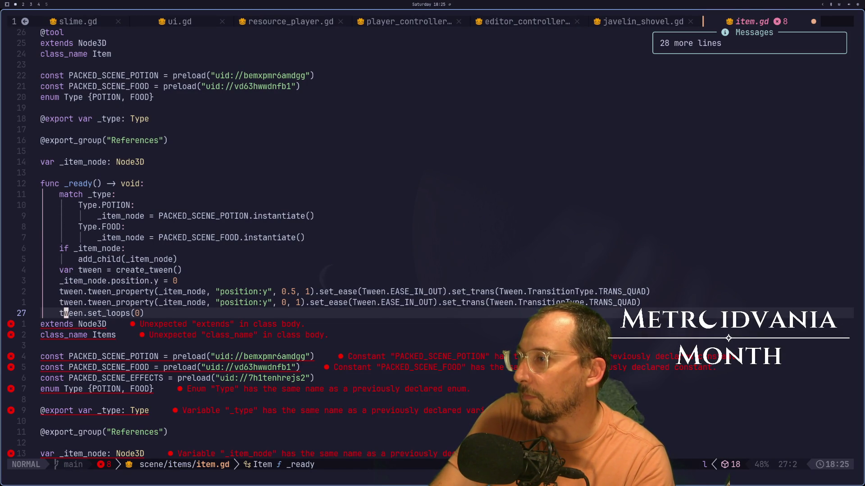
key(j)
key(d)
key(d)
key(d)
key(d)
key(v)
key(k)
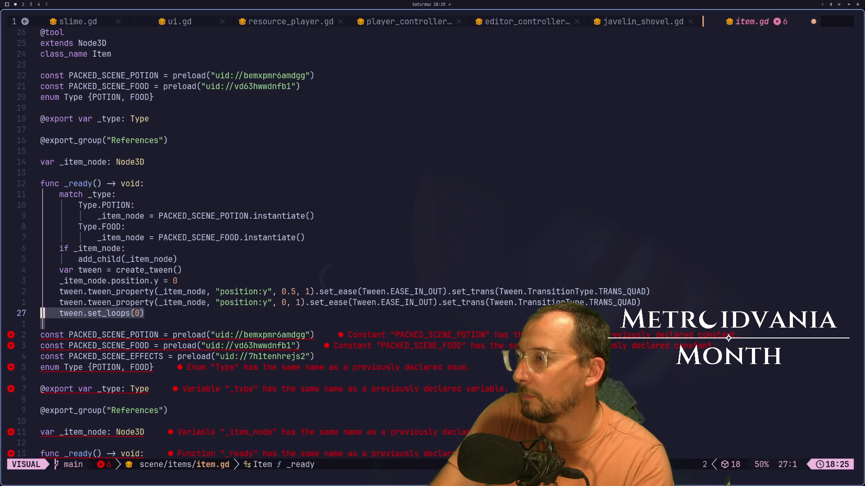
key(braceleft)
key(braceleft)
key(braceleft)
key(d)
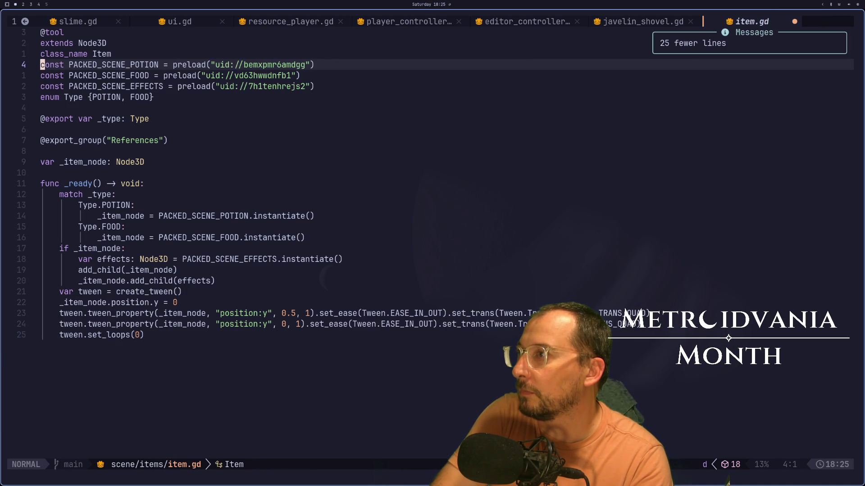
Add a blank line below class_name, save item.gd with :w, and select Item and Item2 in Godot
key(k)
key(o)
key(Escape)
text(:w)
key(Return)
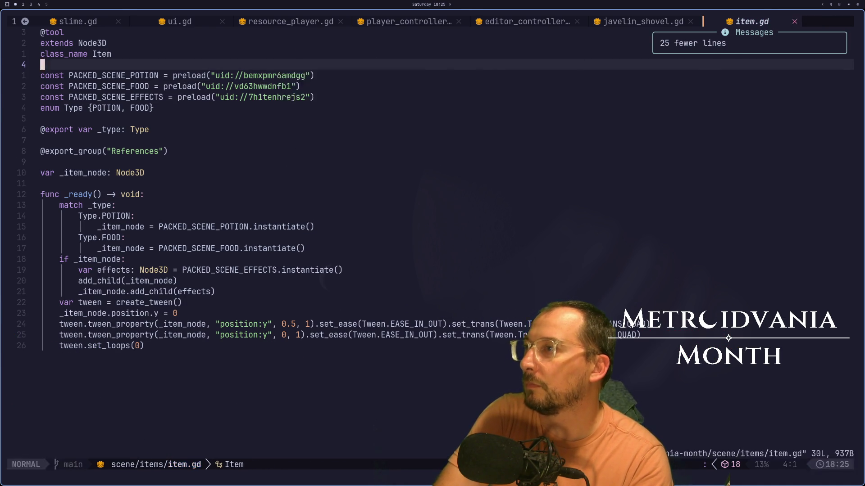
key(super+2)
ctrl+click(68, 229)
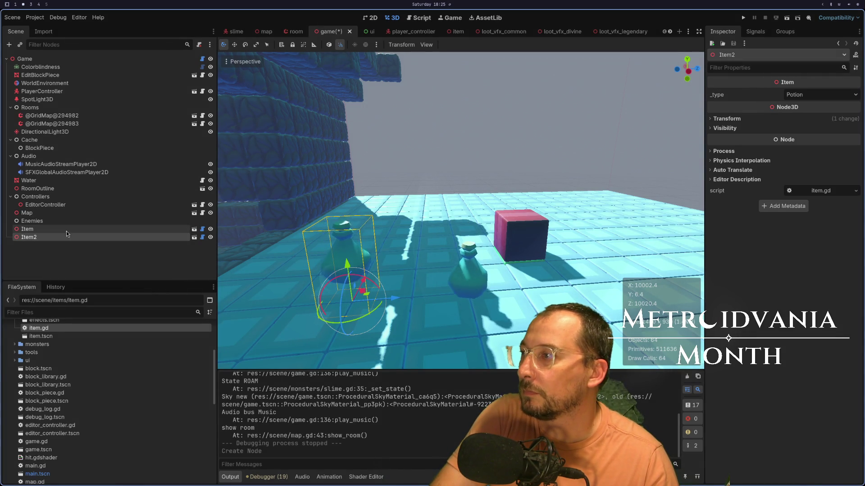
Delete the Item and Item2 nodes from the game scene
right_click(66, 230)
click(96, 360)
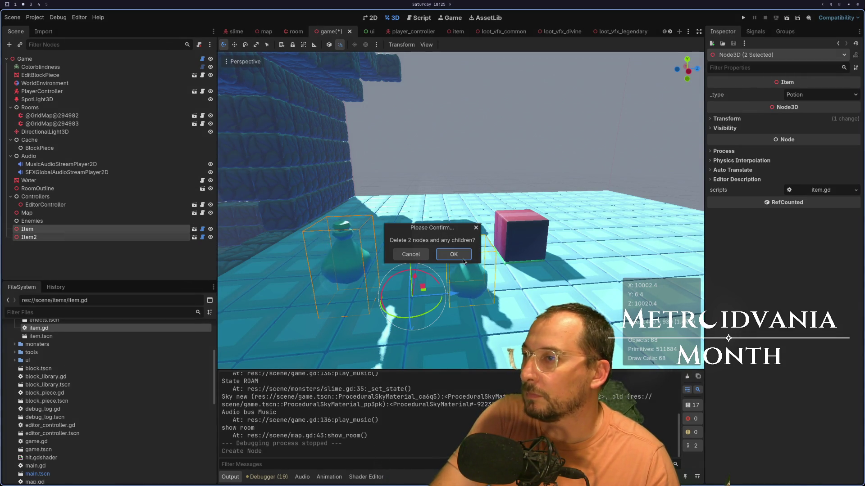
click(462, 254)
Drop an item.tscn instance into the level, undo it, and switch to the item scene
drag(41, 336, 388, 289)
scroll(344, 286, up, 5)
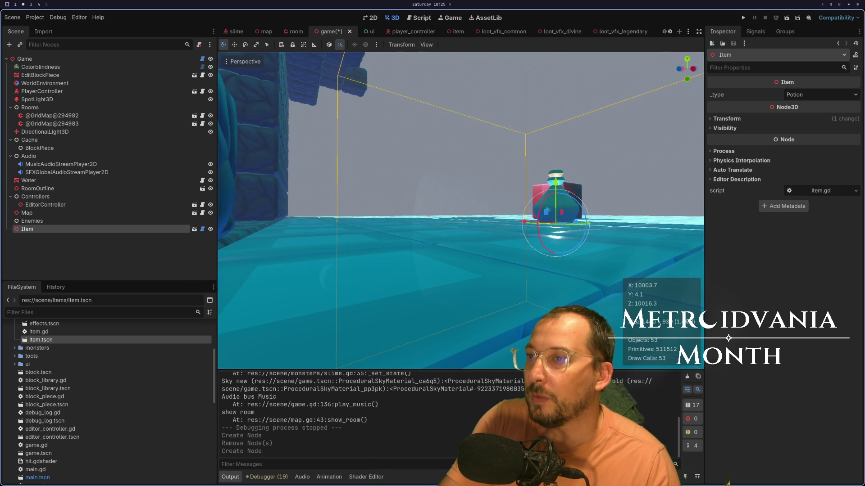
key(ctrl+shift+w)
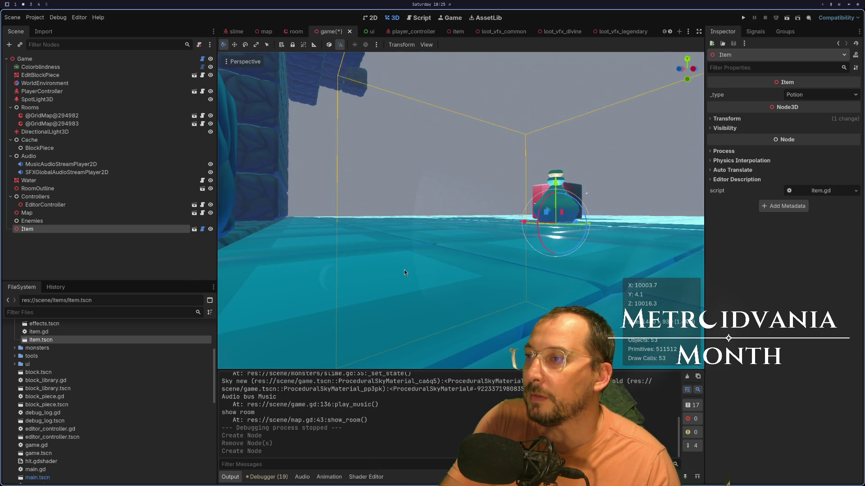
click(418, 269)
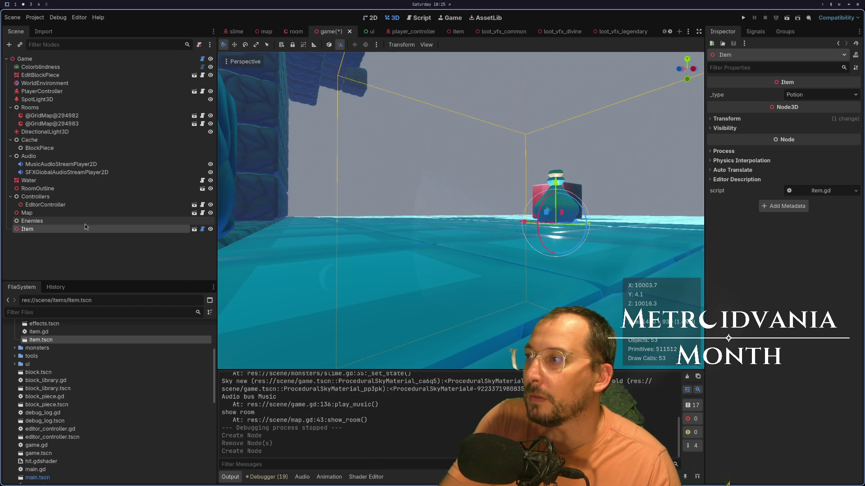
key(ctrl+z)
click(457, 31)
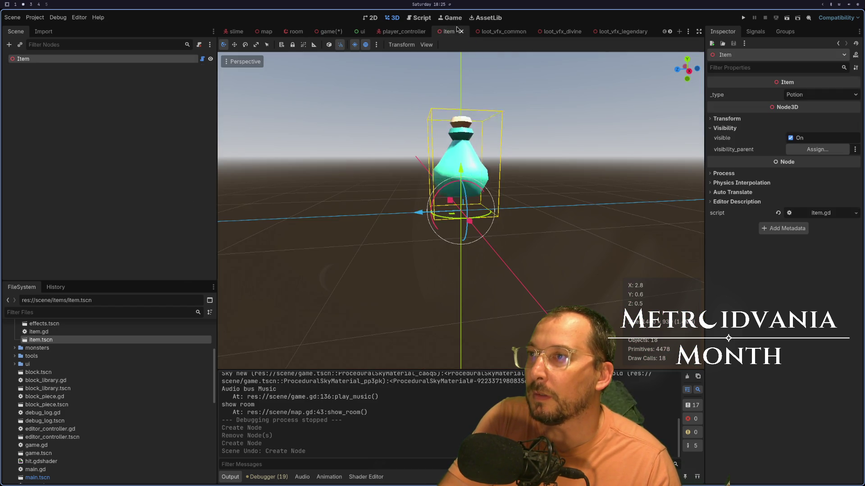
Close the item, loot_vfx_common, loot_vfx_divine, loot_vfx_legendary and effects scene tabs
click(464, 31)
click(494, 31)
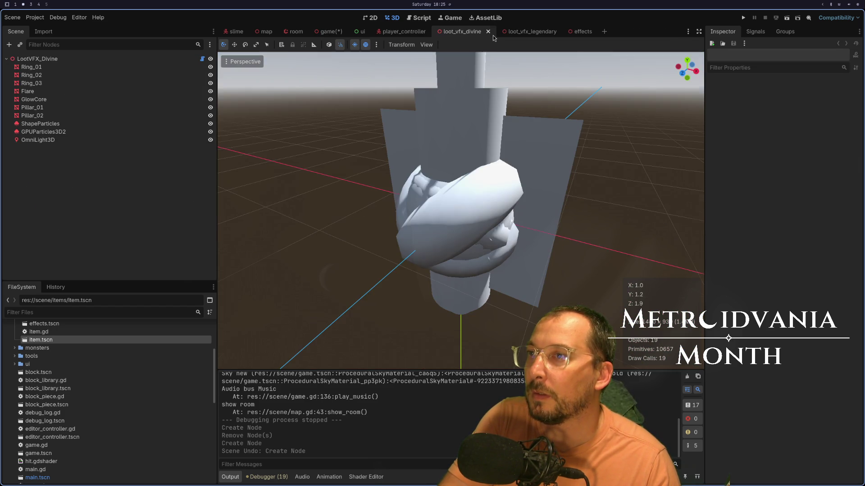
click(496, 32)
click(498, 31)
click(468, 31)
click(472, 31)
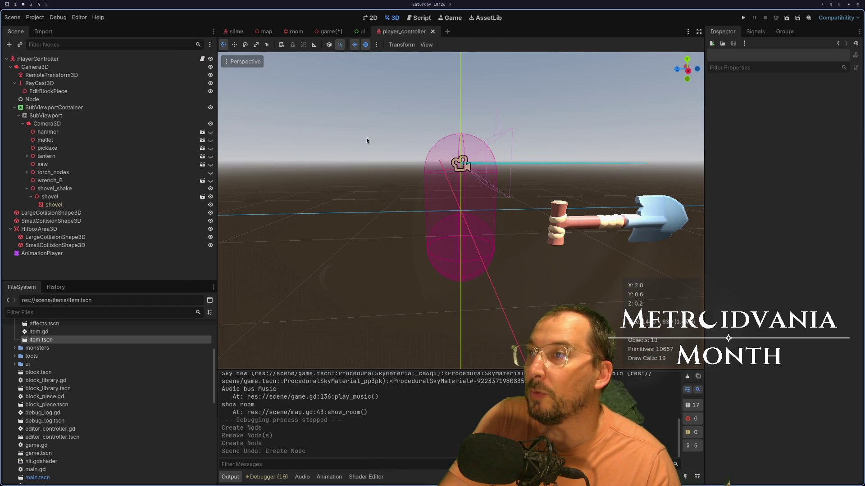
Reopen item.tscn, check the effects add_child line in item.gd, then open effects.tscn
double_click(46, 341)
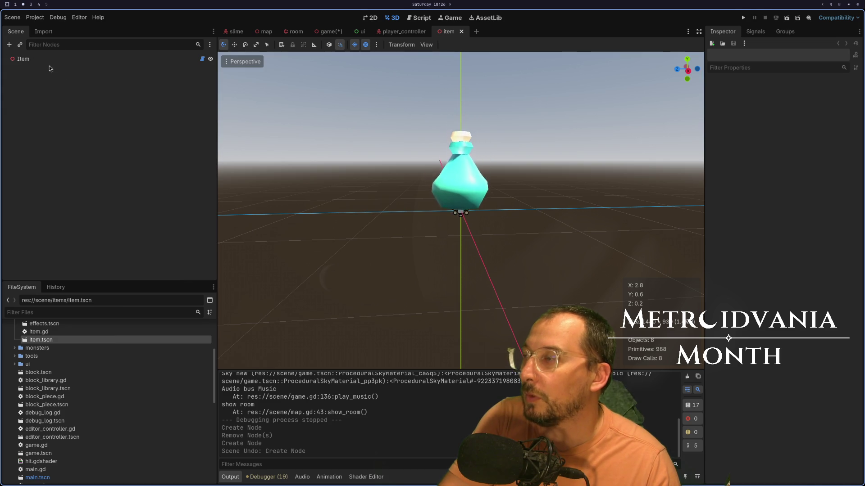
key(super+1)
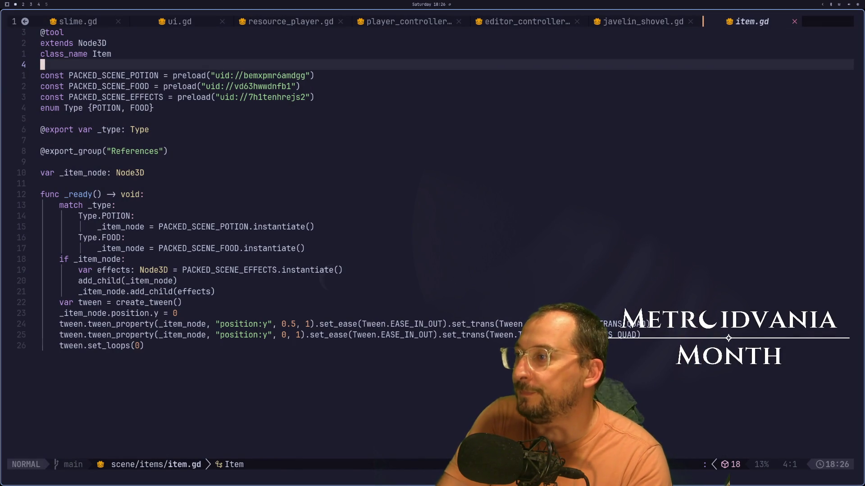
key(j)
key(j)
key(j)
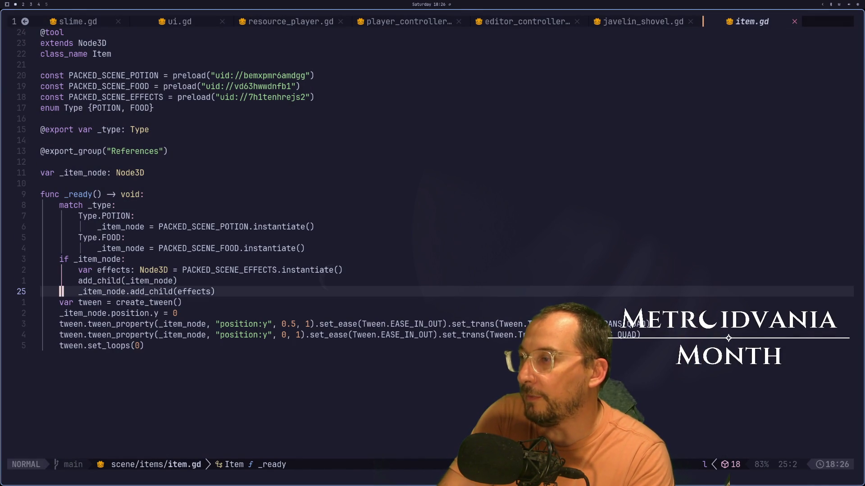
key(super+2)
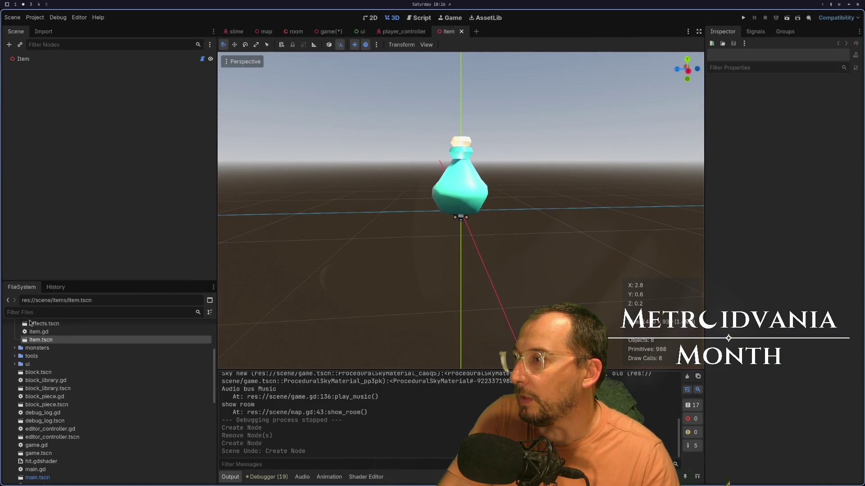
double_click(36, 324)
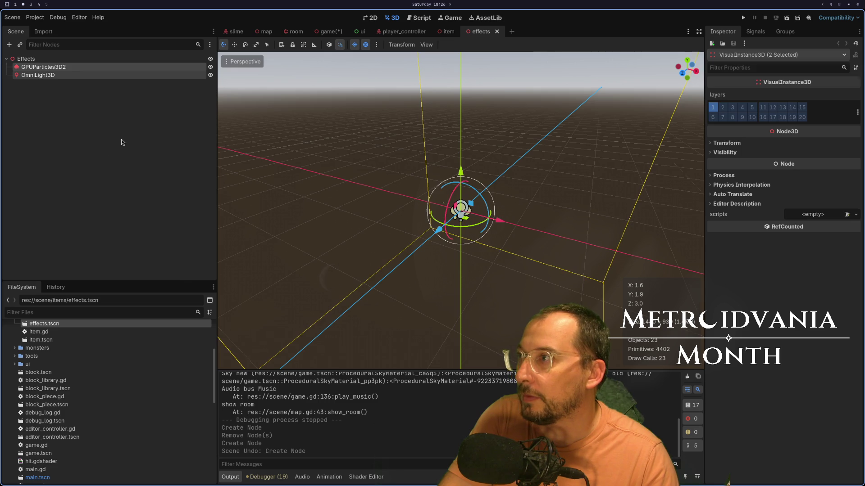
Scale the GPUParticles3D2 emitter to 3.0 on all axes, then return to the game scene
click(44, 66)
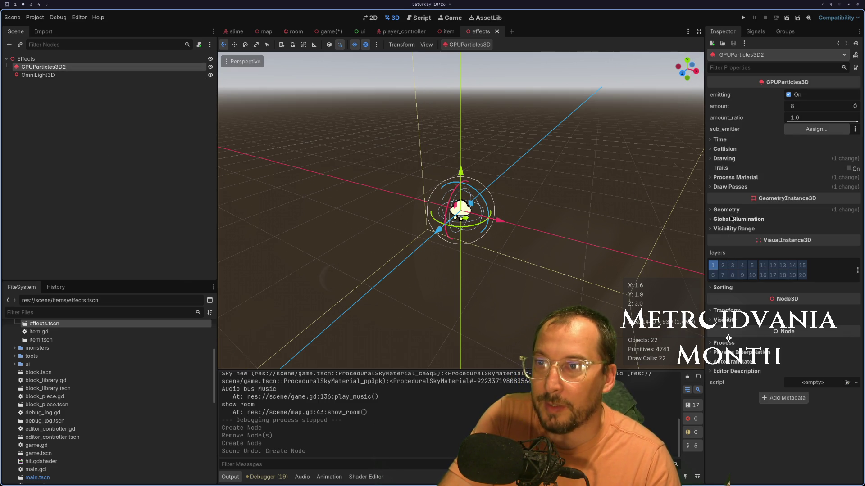
click(727, 311)
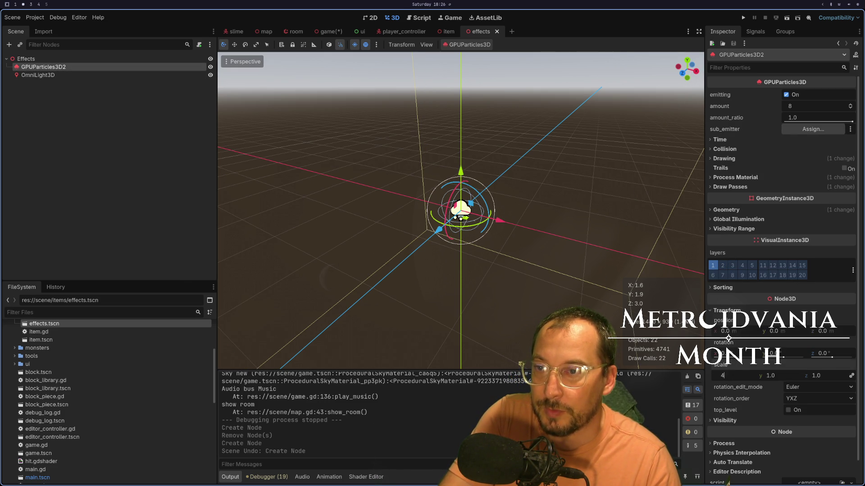
key(Tab)
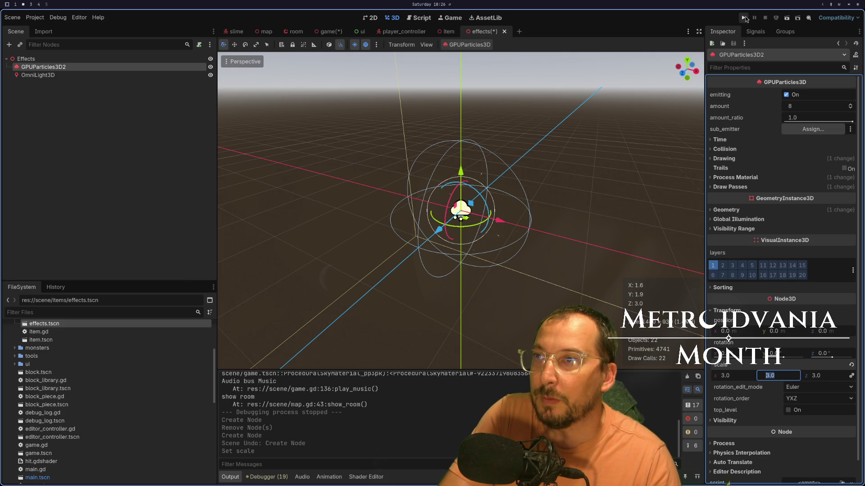
click(337, 35)
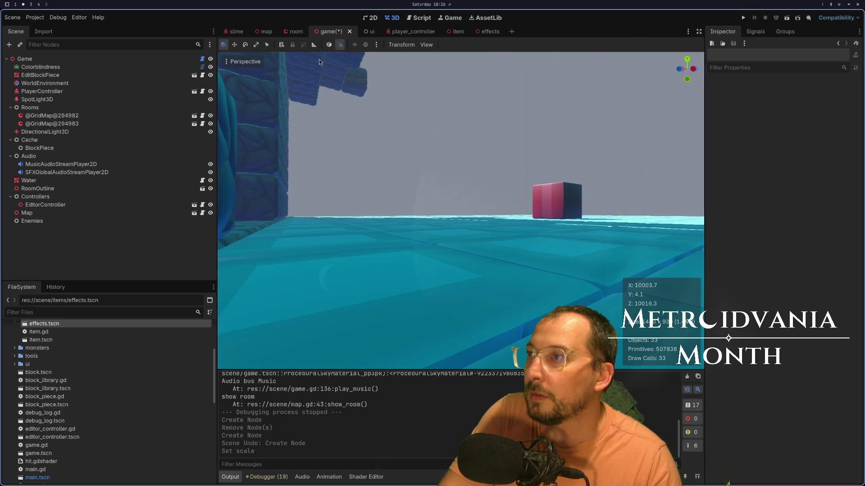
Drag a new potion item instance into the level and move it along Z
drag(40, 339, 330, 267)
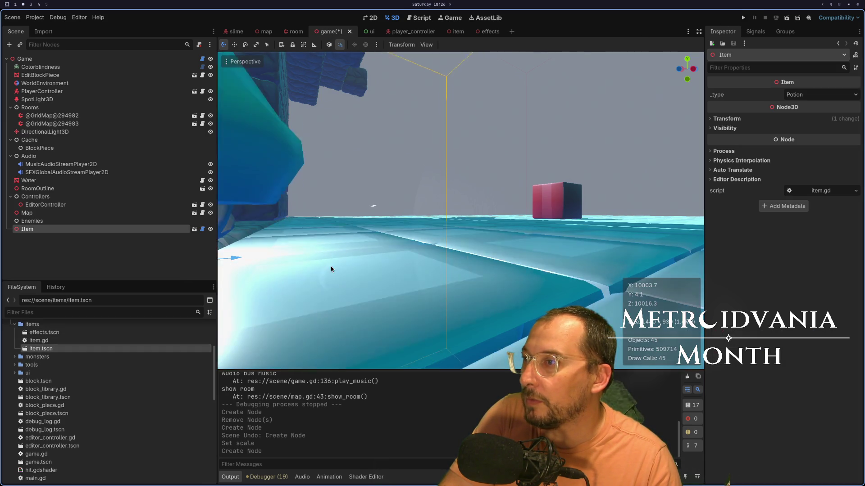
key(f)
mouse_move(283, 285)
mouse_down()
mouse_move(341, 264)
mouse_move(393, 261)
mouse_up()
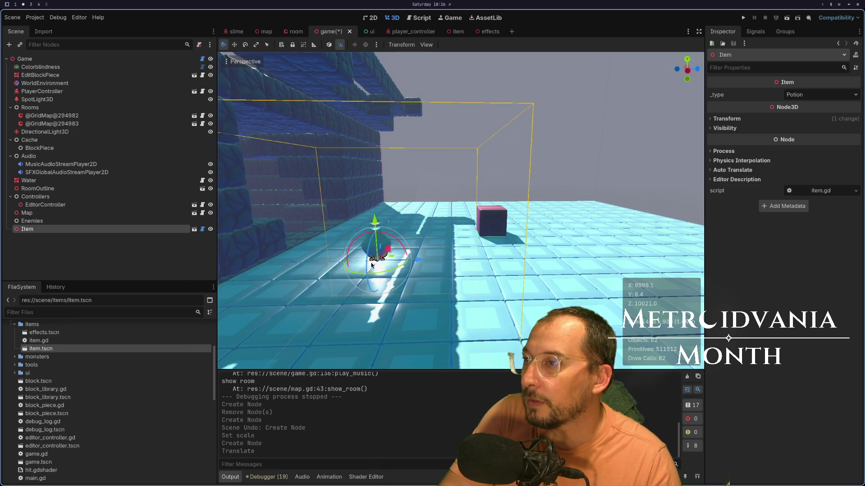
scroll(322, 269, up, 3)
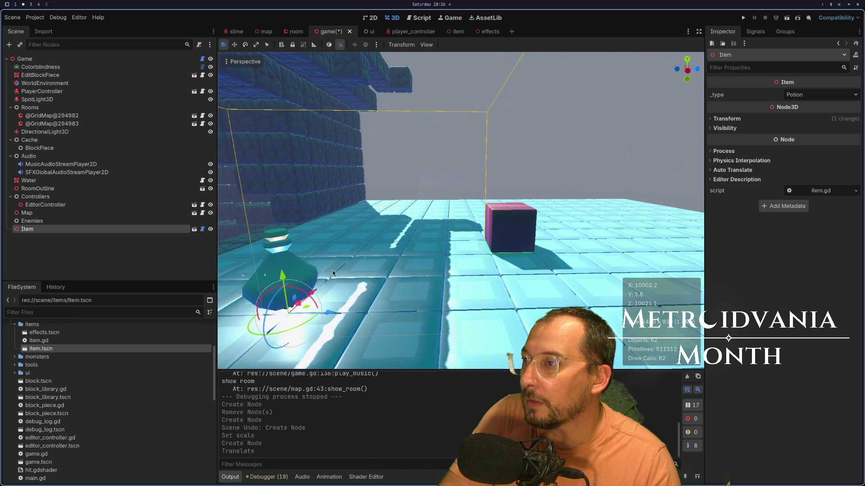
key(f)
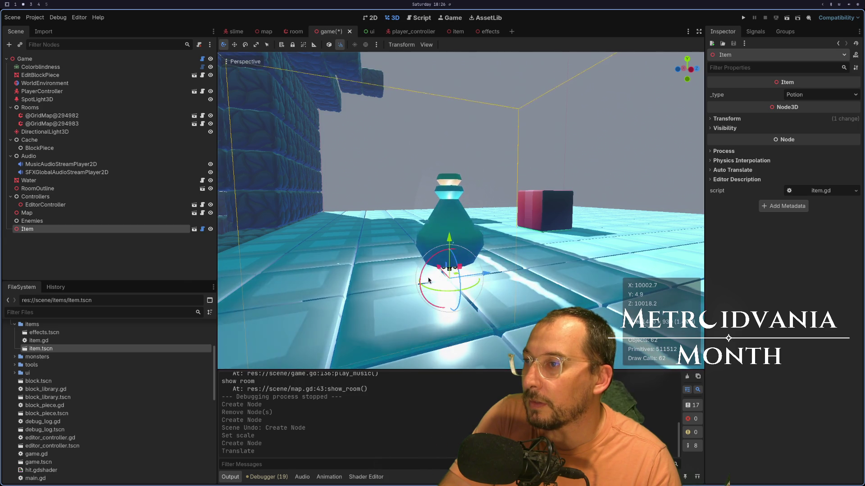
drag(506, 283, 247, 279)
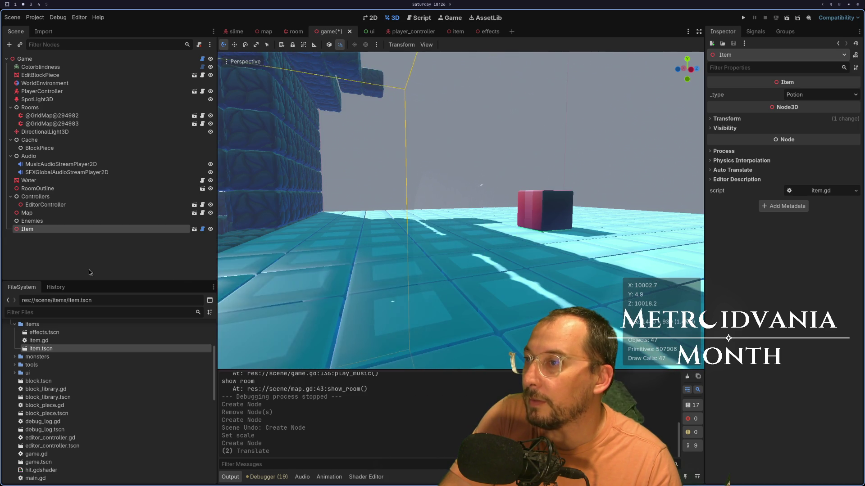
key(f)
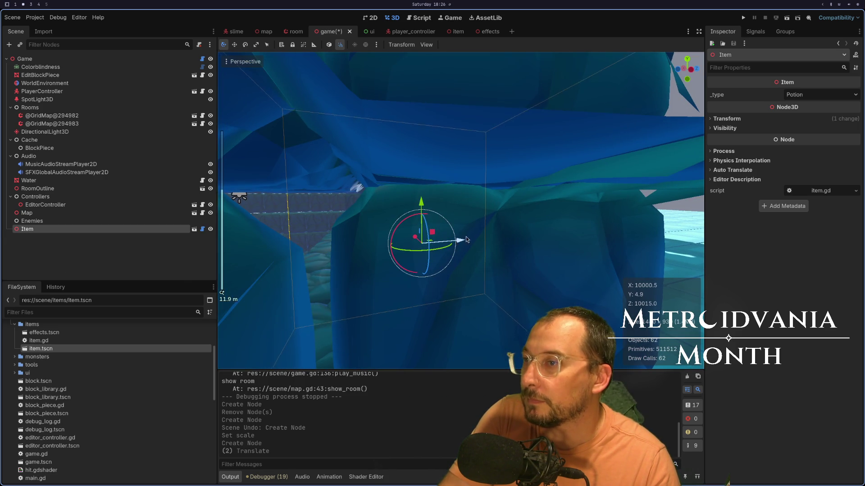
Reposition the potion along X and Y so it sits inside the flooded room
mouse_move(458, 242)
mouse_down()
mouse_move(601, 181)
mouse_move(586, 196)
mouse_move(595, 187)
mouse_move(601, 216)
mouse_up()
key(ctrl+z)
drag(597, 261, 598, 223)
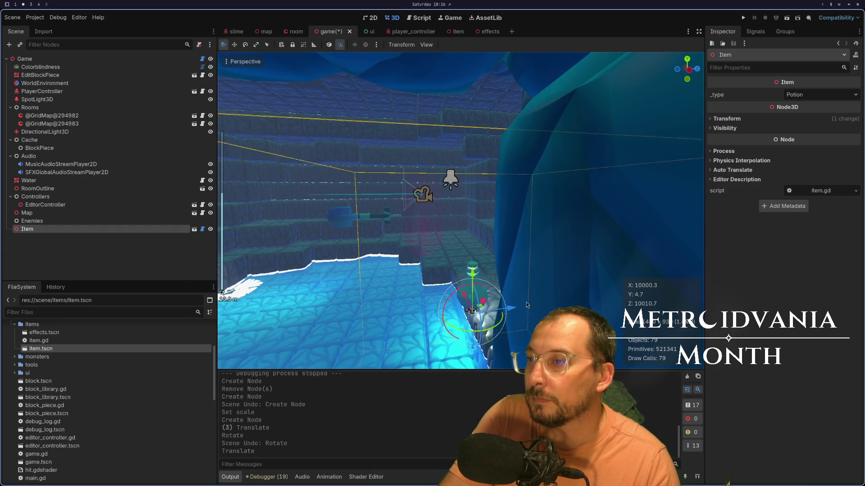
drag(472, 310, 425, 299)
scroll(517, 290, down, 3)
scroll(554, 297, up, 3)
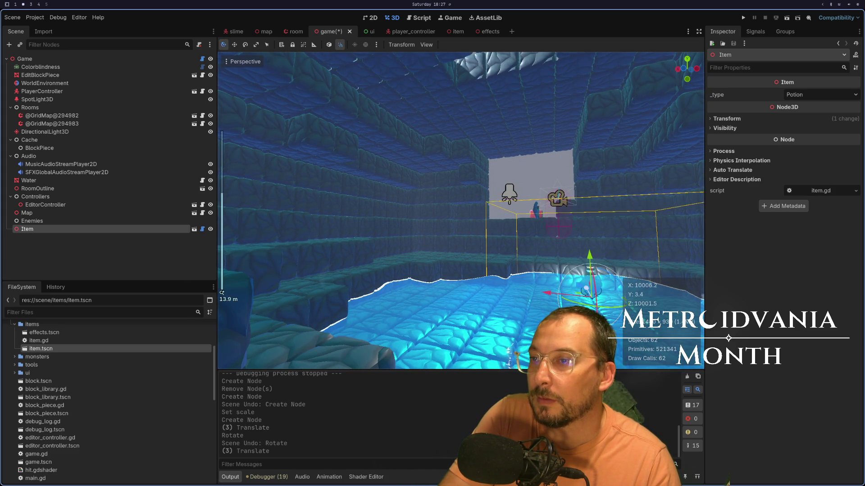
Duplicate the potion as Item2, shift it 3 units along Z, and run the project
key(ctrl+d)
drag(553, 299, 443, 297)
scroll(462, 293, up, 2)
mouse_move(469, 305)
mouse_down()
mouse_move(507, 283)
mouse_move(490, 230)
mouse_up()
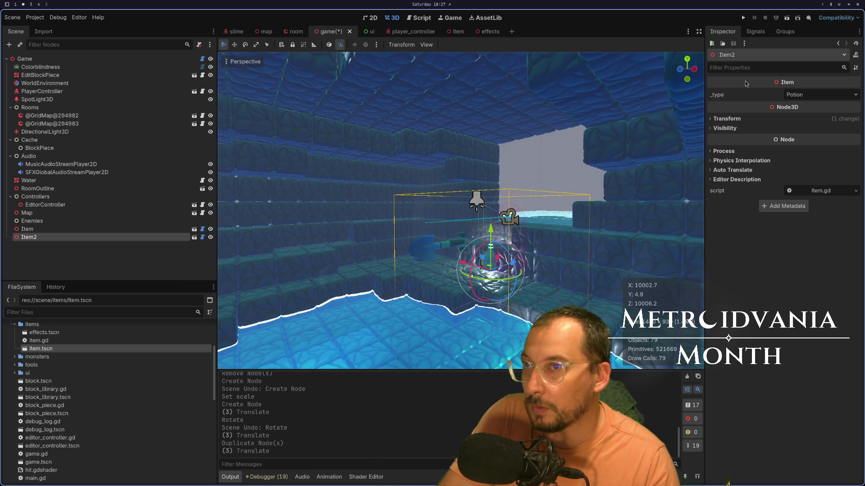
click(745, 21)
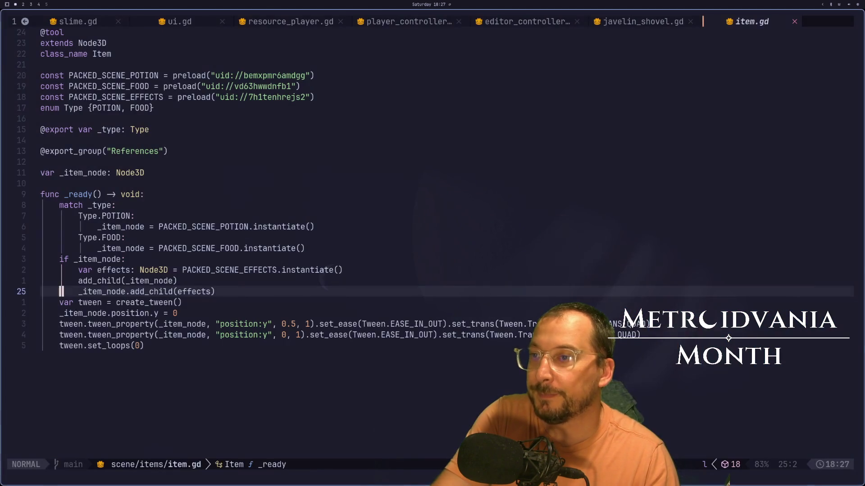
Stop the running game with F8 and switch to the effects scene
key(F8)
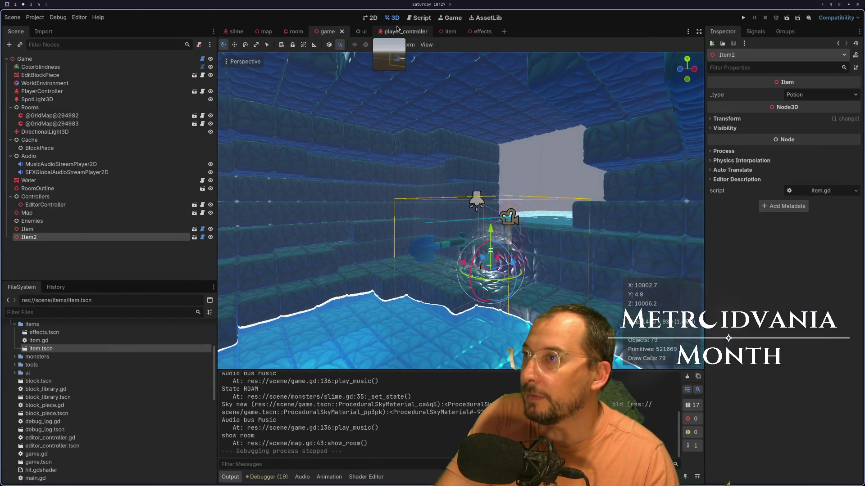
click(471, 35)
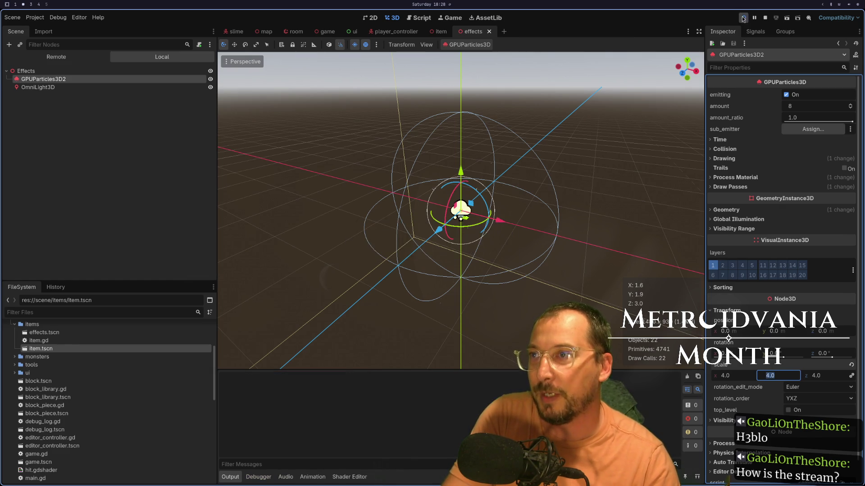
Run the game and walk through the water onto the tiled platform beside the potions
click(743, 17)
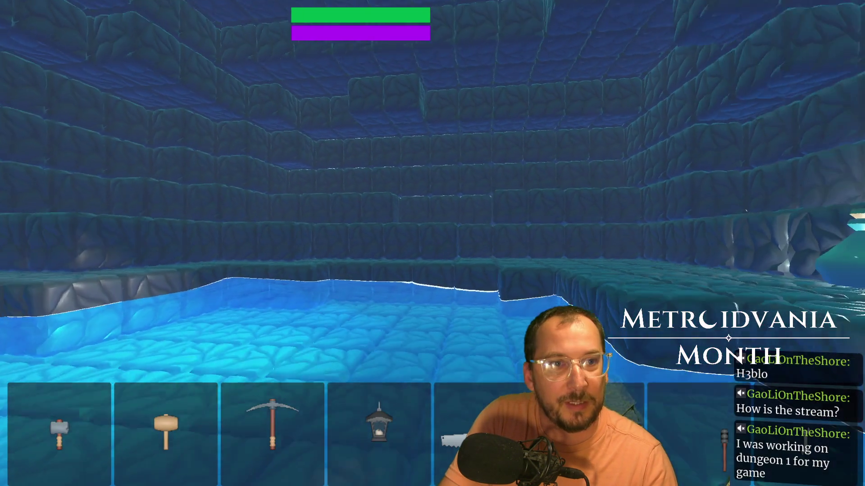
key(e)
key(w)
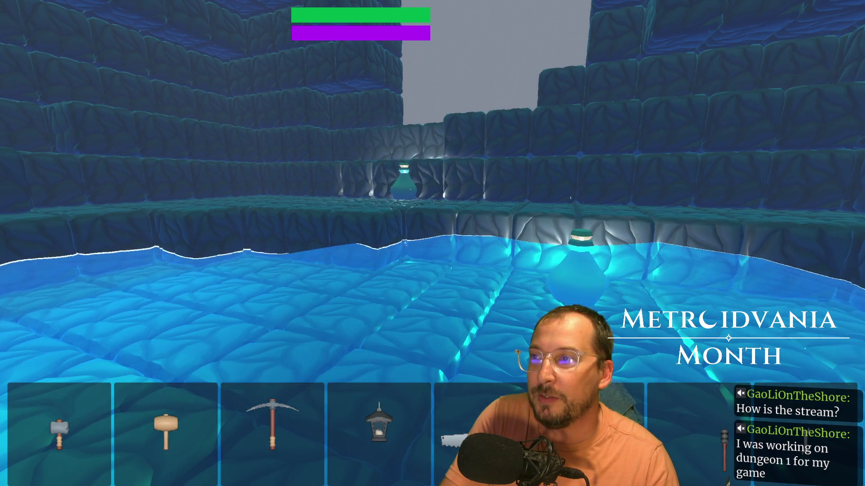
key(e)
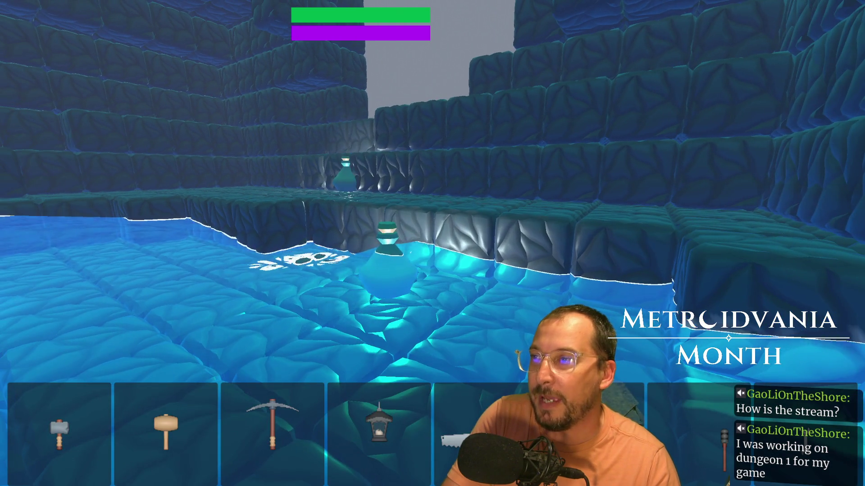
key(w)
key(w)
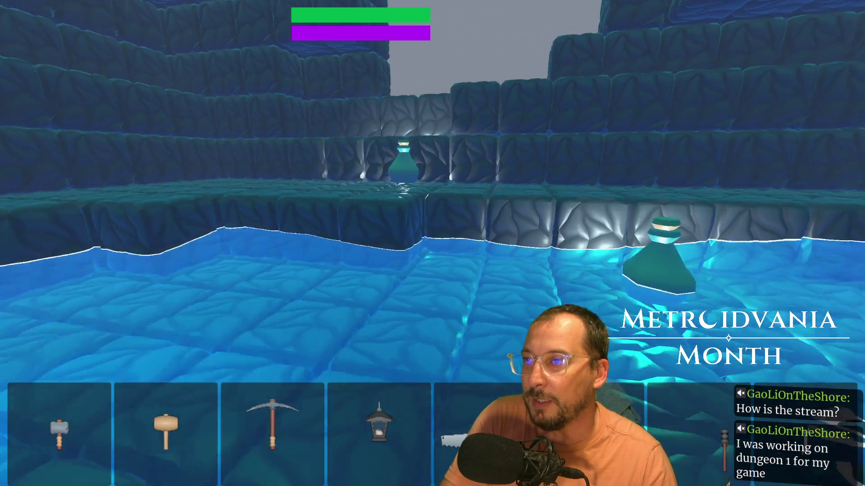
key(space)
key(w)
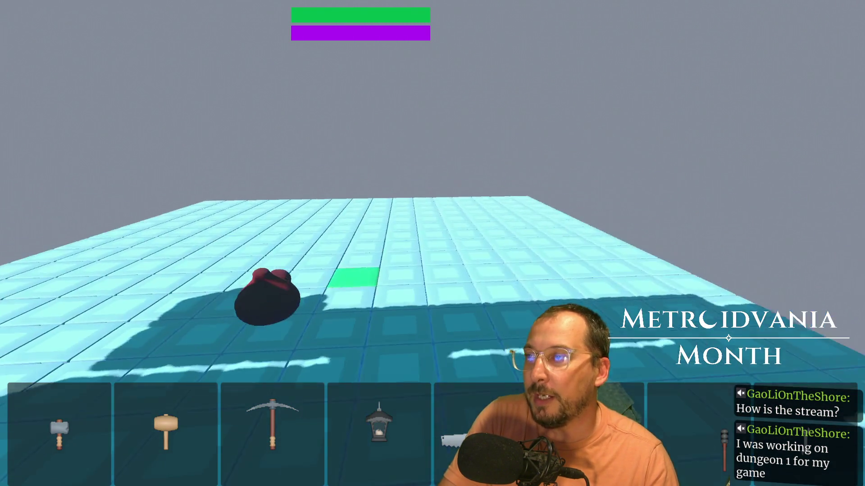
key(w)
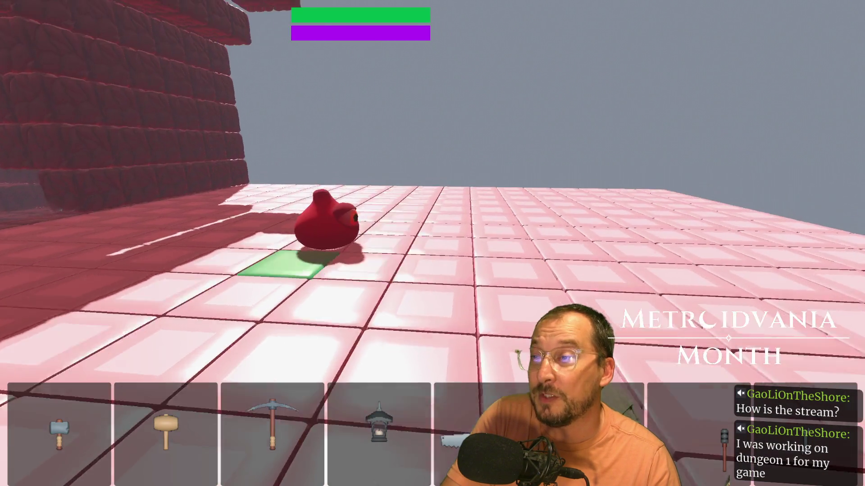
key(s)
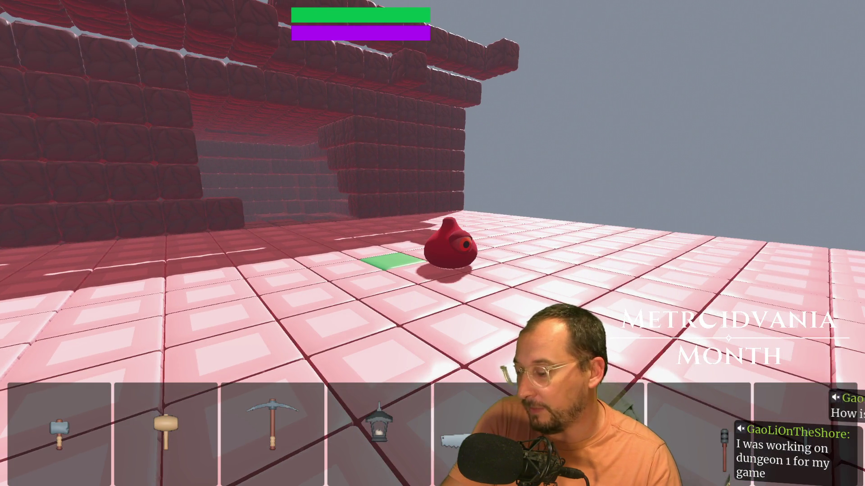
Toggle the in-game level editor on and off, then stop the game
key(Tab)
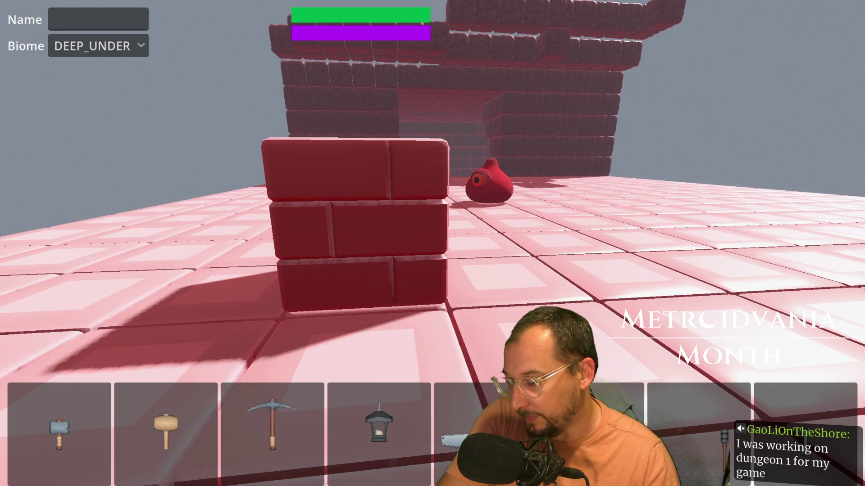
key(Tab)
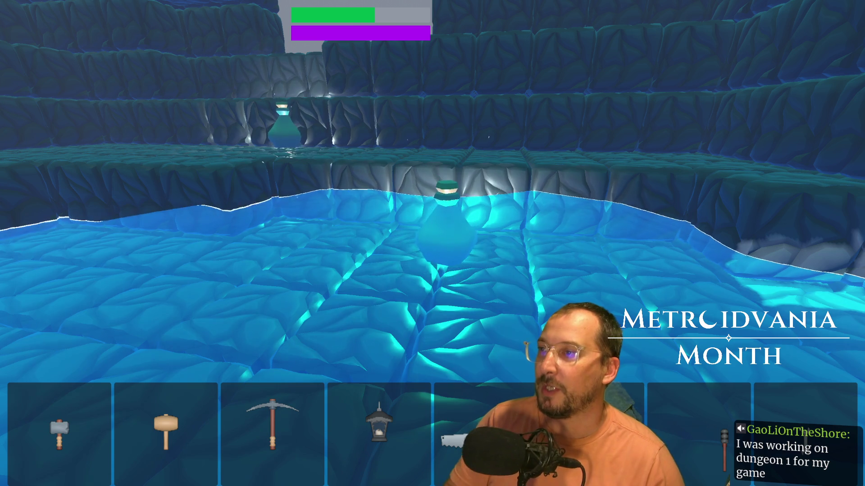
key(F8)
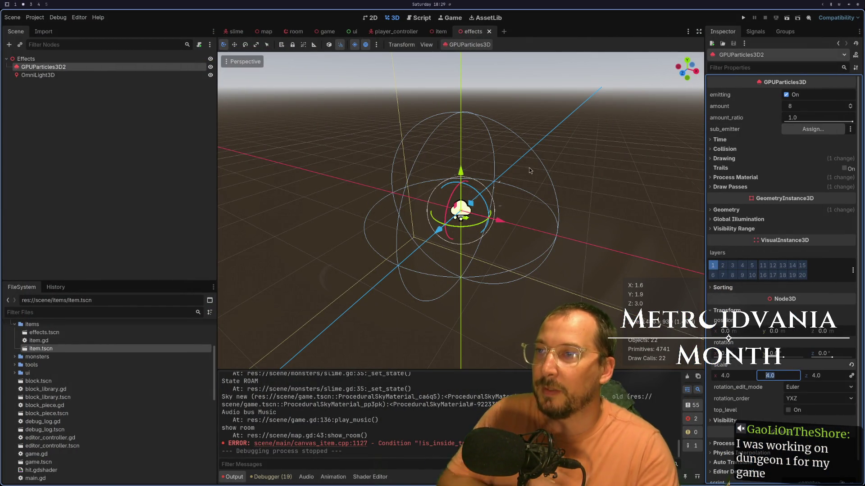
Switch the renderer from Compatibility to Forward+ and save and restart the editor
click(838, 18)
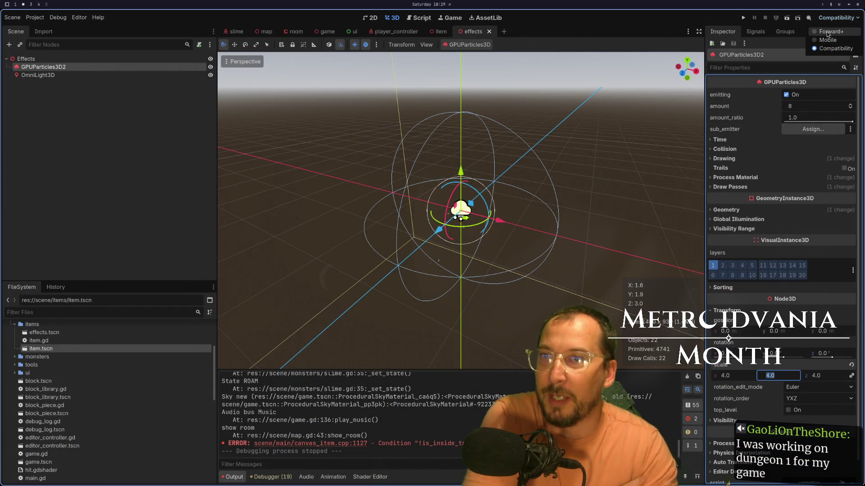
click(833, 28)
click(462, 279)
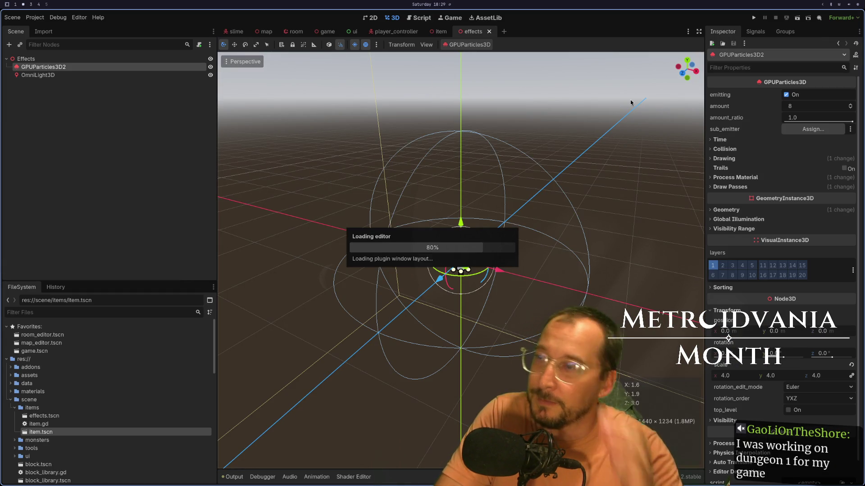
Inspect the doorway area of the game scene under the Forward+ renderer
click(326, 32)
mouse_move(398, 231)
mouse_down()
mouse_move(463, 264)
mouse_move(434, 283)
mouse_move(510, 328)
mouse_move(502, 366)
mouse_up()
scroll(501, 378, up, 3)
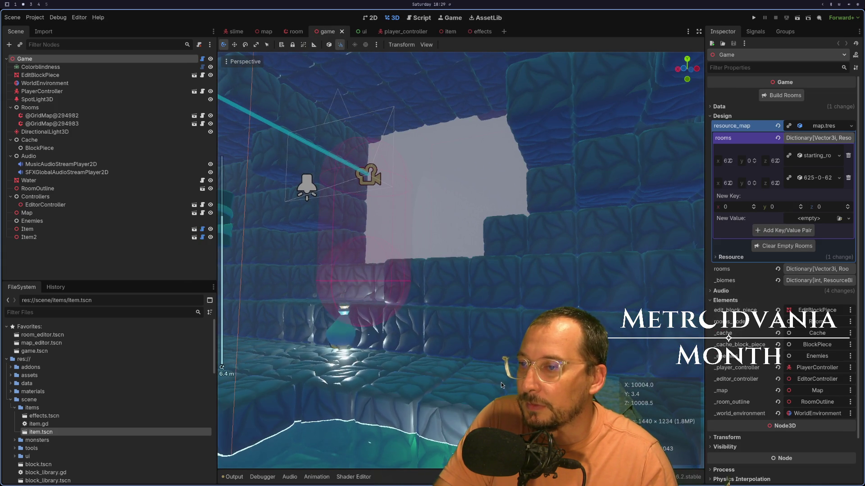
scroll(490, 372, up, 1)
scroll(485, 378, down, 2)
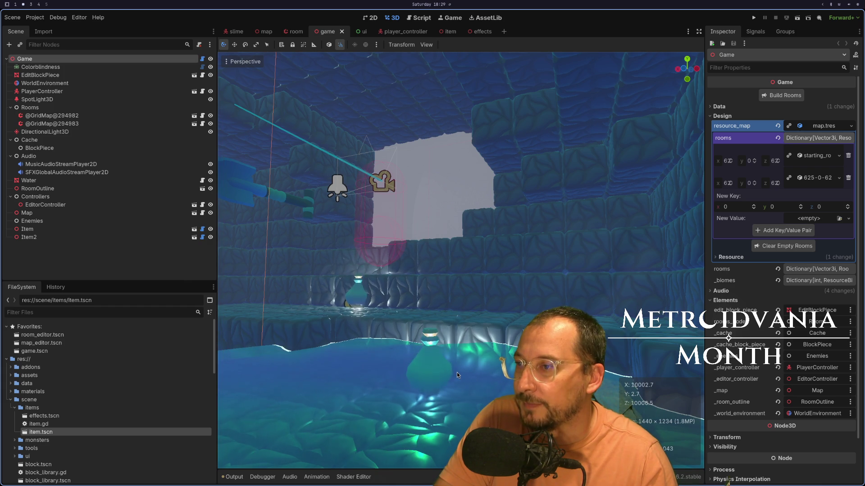
Return to the effects scene and select OmniLight3D, then the Effects root
click(473, 31)
click(105, 75)
click(111, 59)
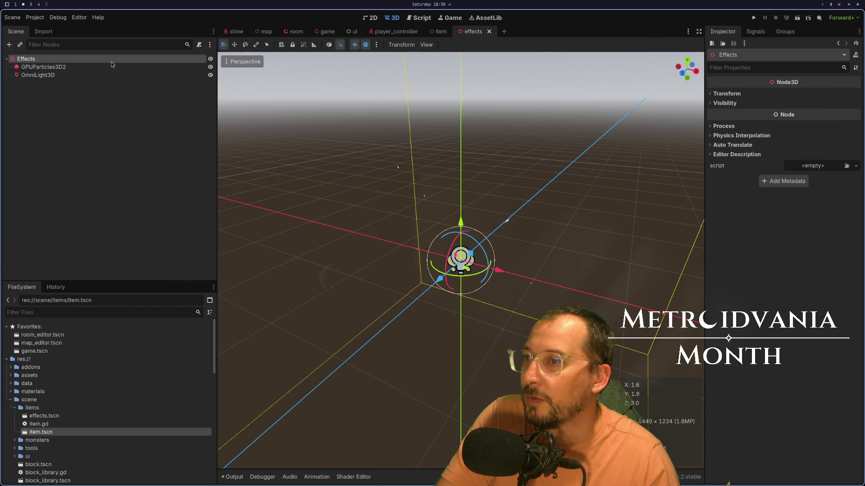
Select GPUParticles3D2 and browse its Drawing, Process Material, Spawn and Flags settings
click(111, 67)
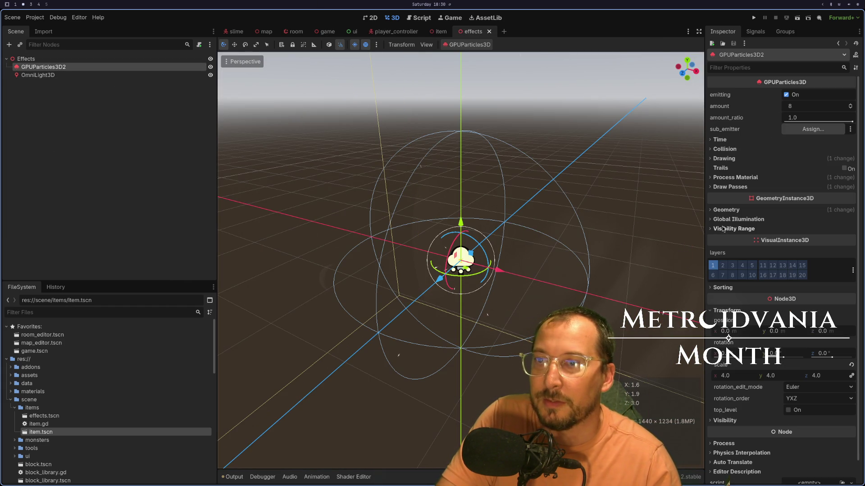
click(724, 158)
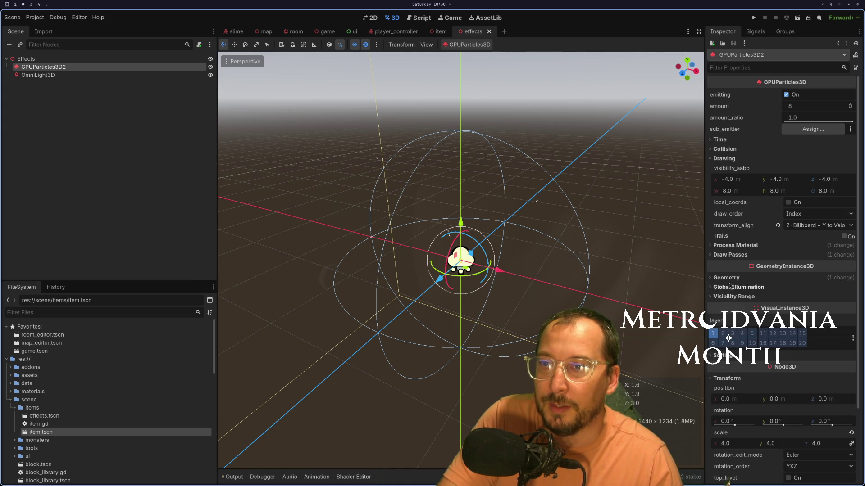
click(735, 246)
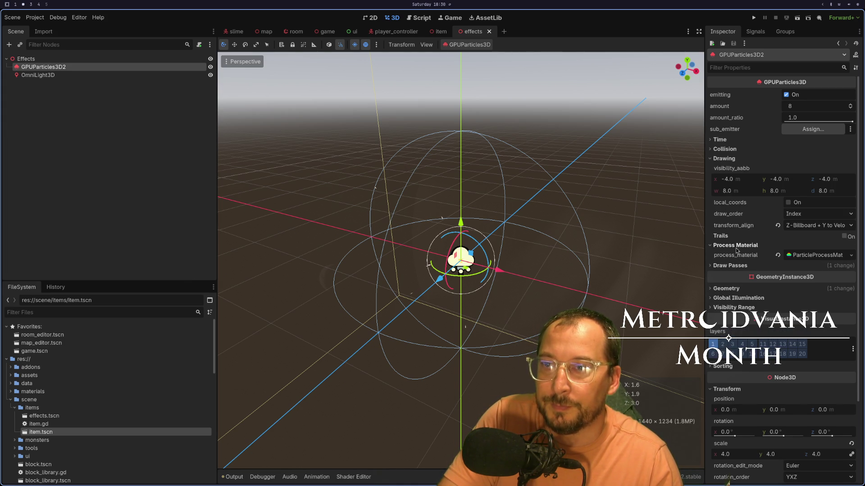
click(737, 247)
click(747, 246)
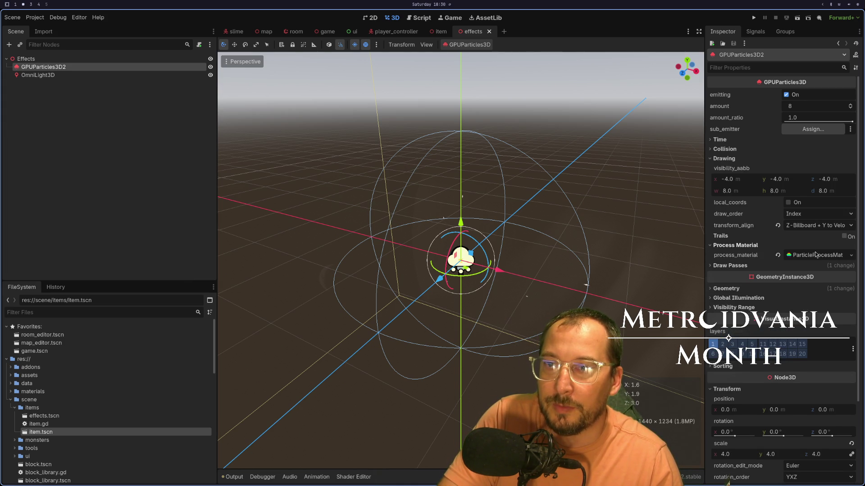
click(810, 256)
click(726, 288)
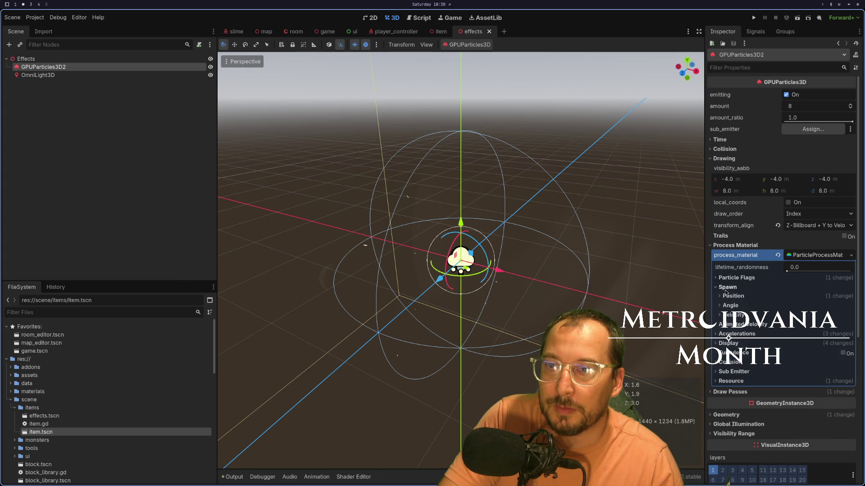
click(736, 277)
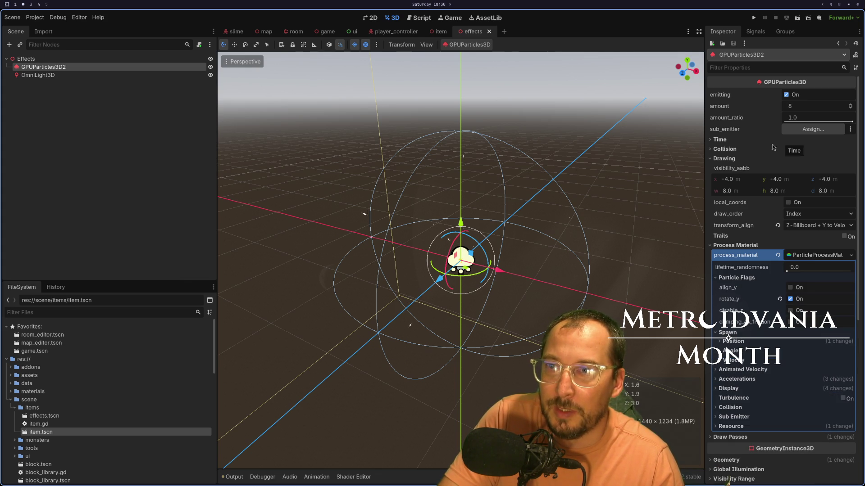
Expand the Geometry section and its material override to reveal the particle_star shader
scroll(768, 339, down, 2)
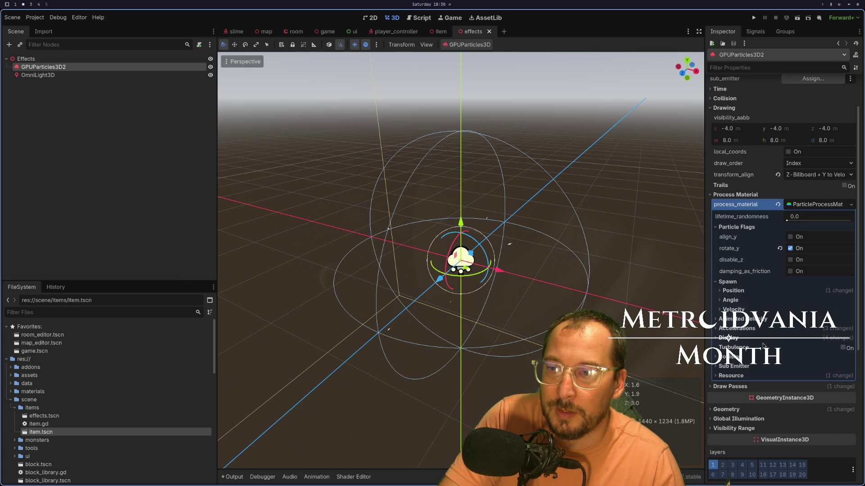
click(731, 365)
click(731, 366)
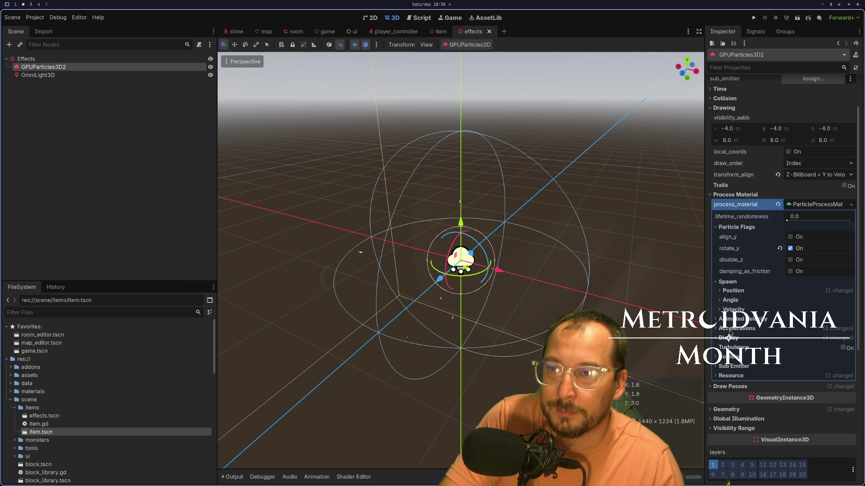
scroll(739, 321, down, 2)
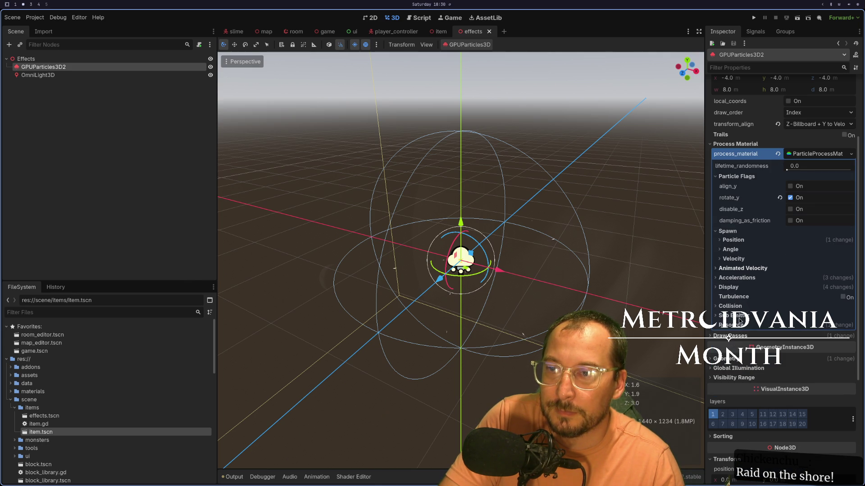
click(723, 358)
scroll(739, 320, down, 4)
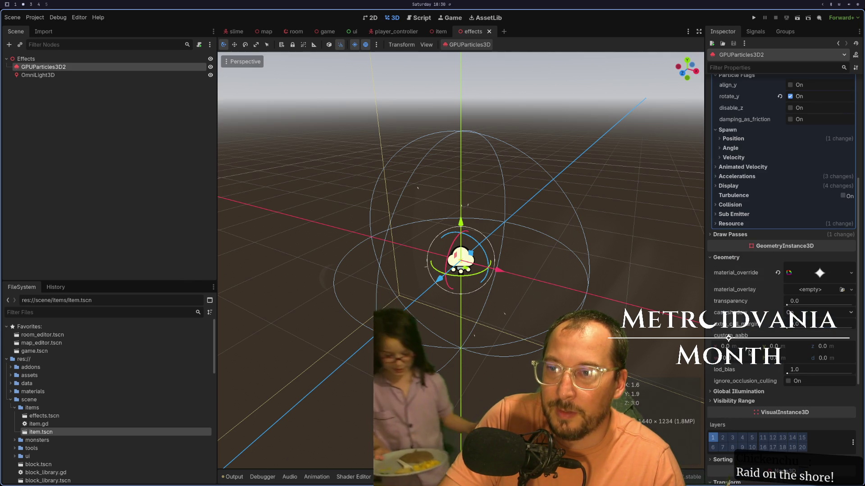
scroll(794, 338, down, 2)
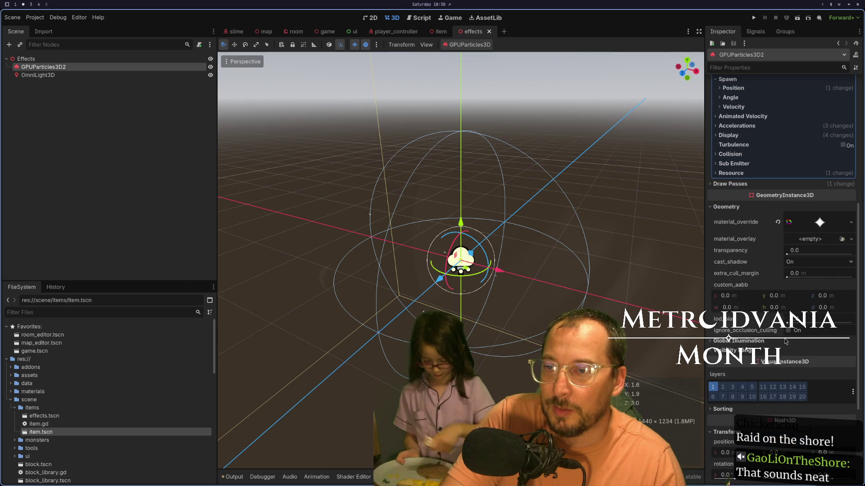
scroll(751, 373, down, 2)
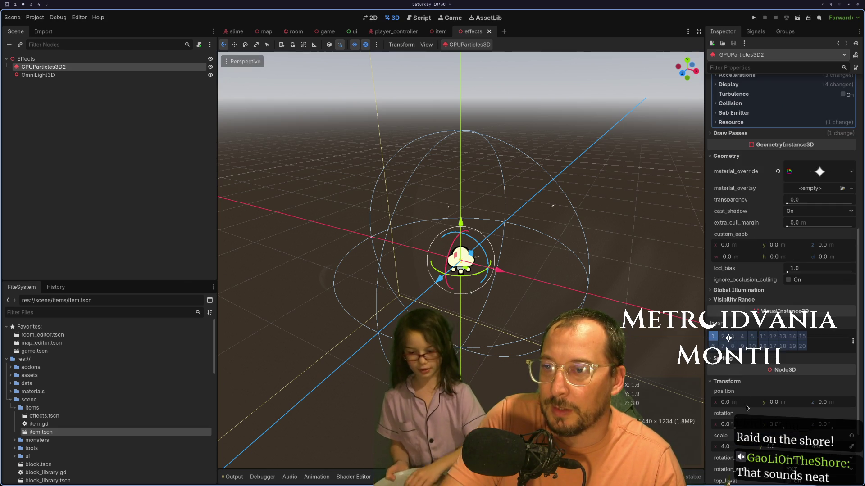
click(741, 446)
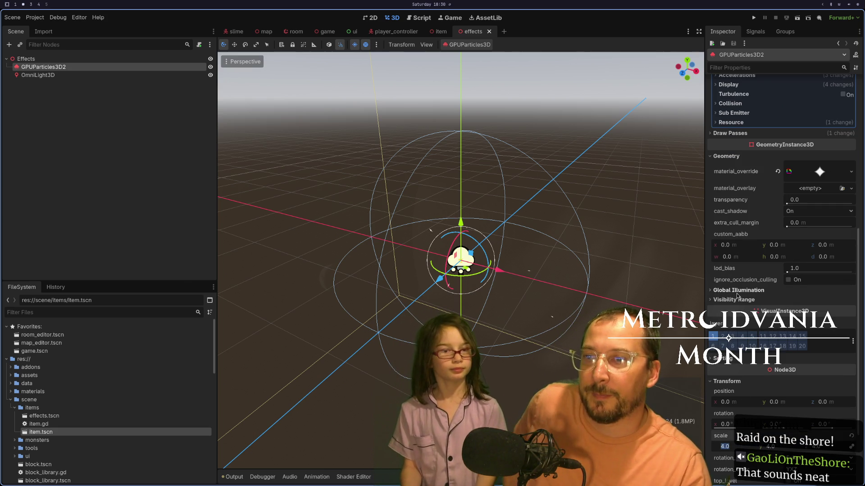
click(819, 171)
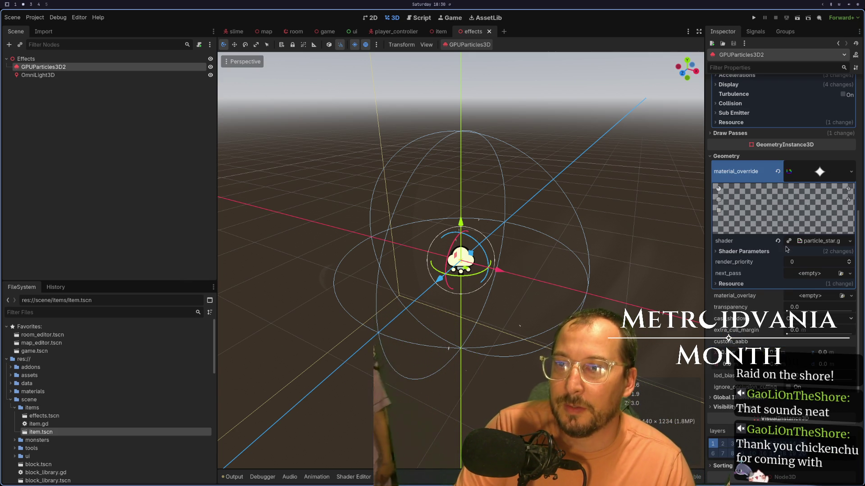
Make the material's shader unique and review its code in the Shader Editor
right_click(821, 245)
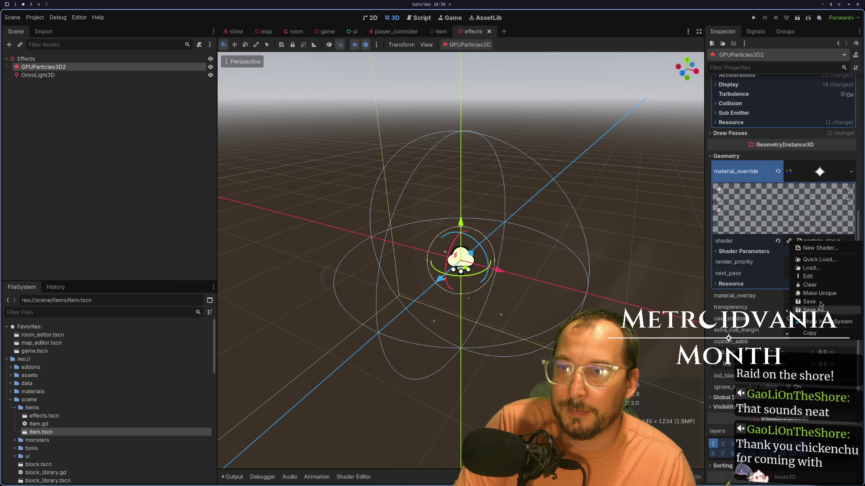
click(819, 293)
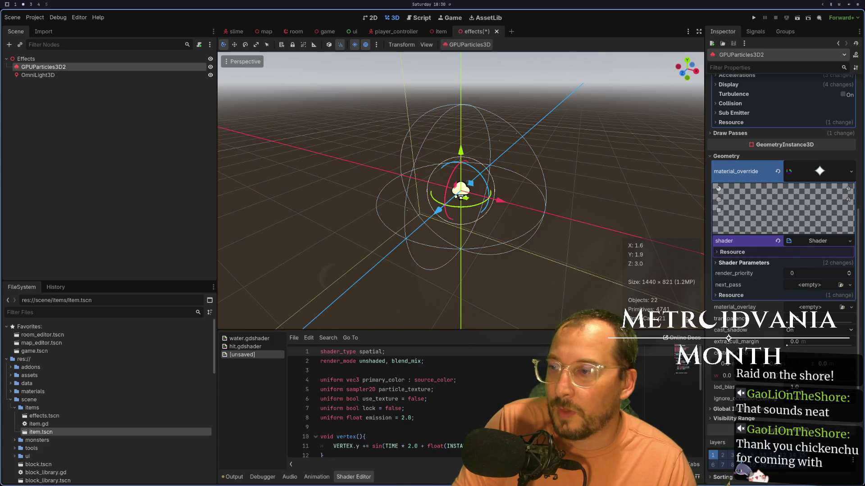
scroll(405, 405, down, 2)
scroll(406, 401, down, 2)
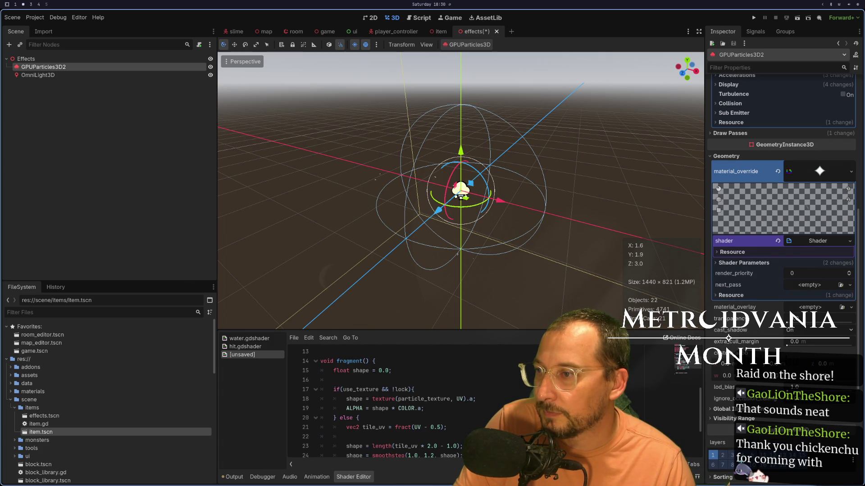
scroll(405, 400, down, 2)
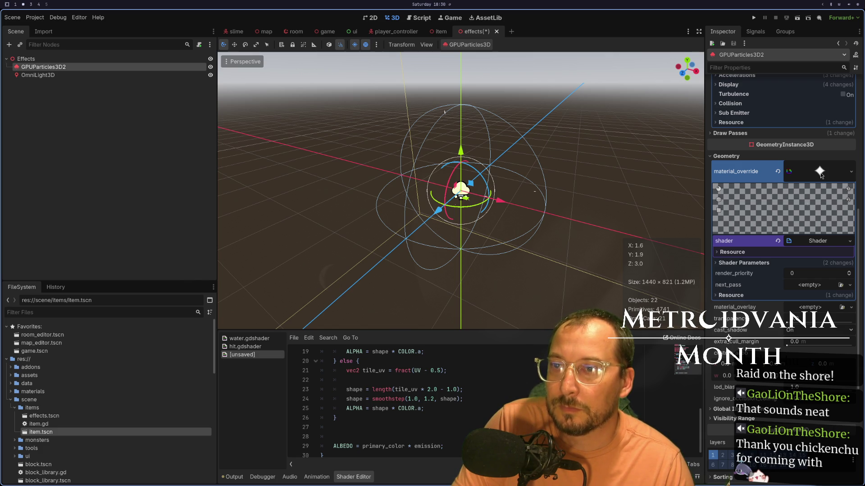
Expand Shader Parameters in the Inspector, then bring the browser up beside Godot
click(820, 172)
click(820, 172)
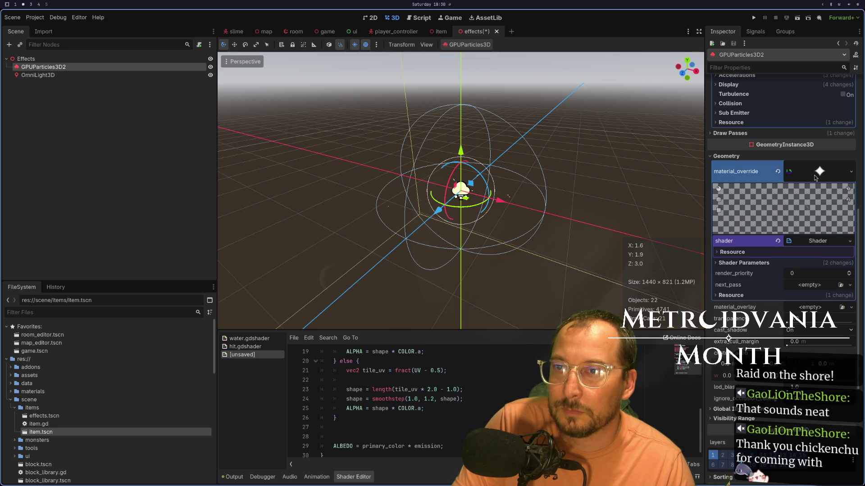
click(755, 266)
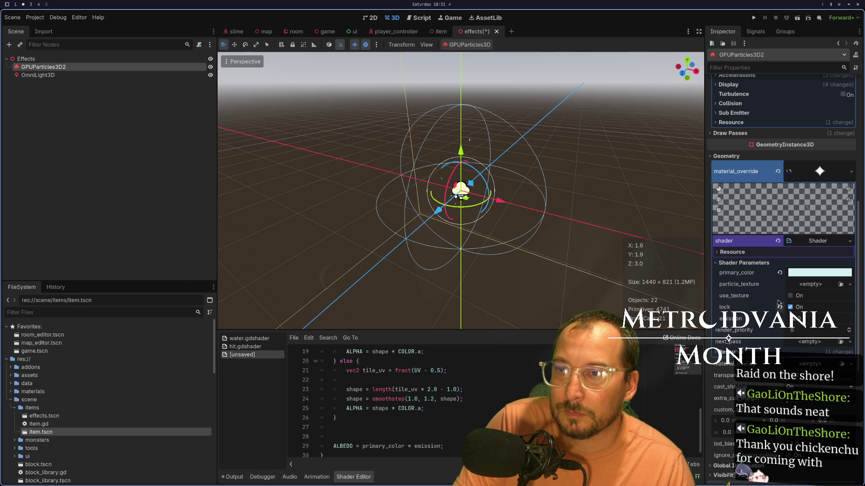
scroll(741, 249, up, 3)
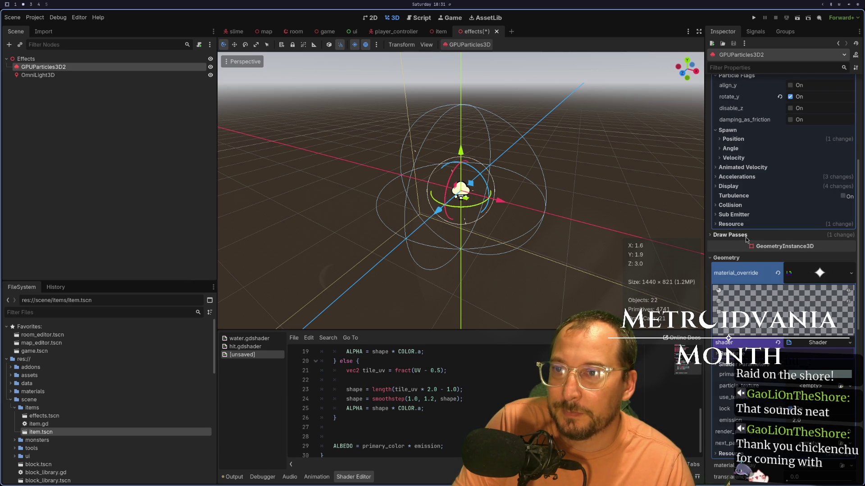
scroll(739, 223, up, 2)
scroll(745, 220, up, 2)
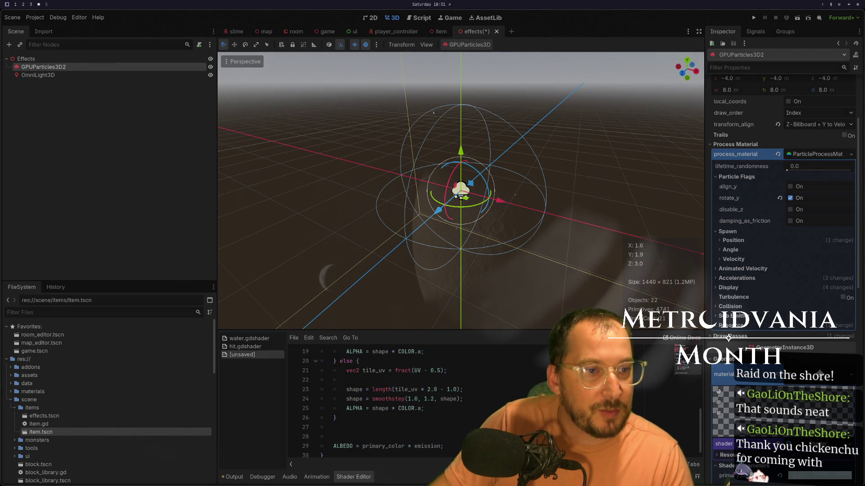
key(super+2)
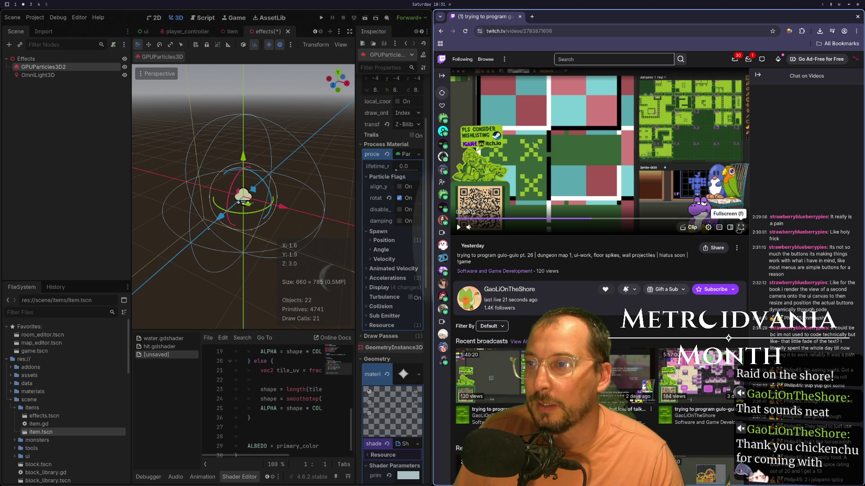
Watch the Twitch VOD full screen, seek through it, then open the channel's About page
click(739, 228)
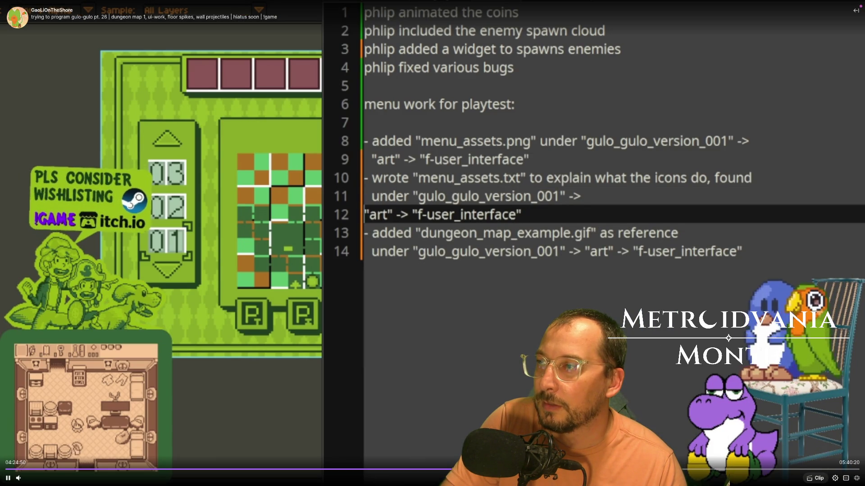
click(255, 469)
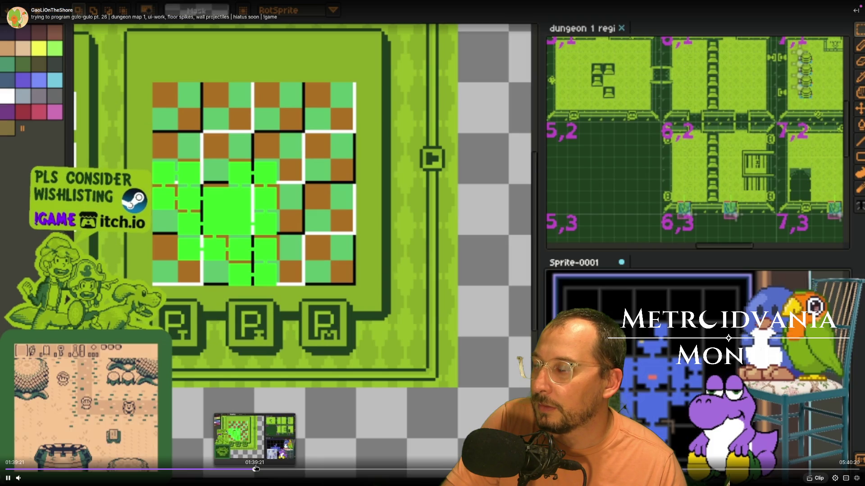
click(766, 469)
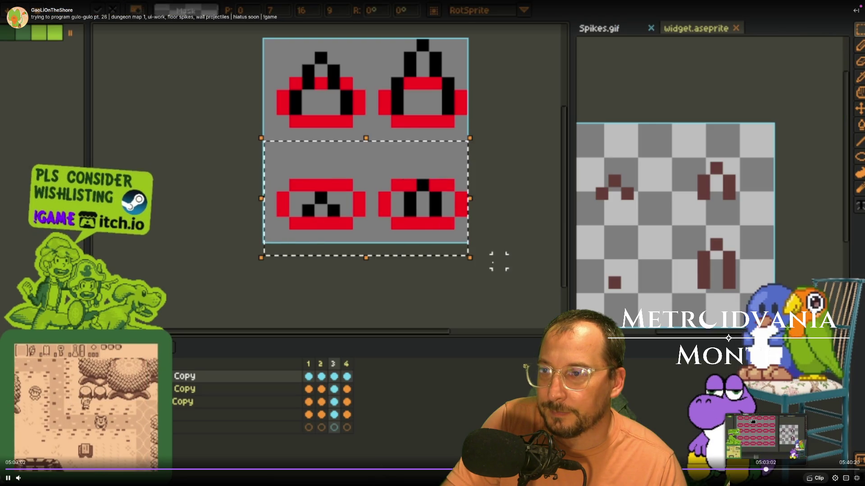
key(Escape)
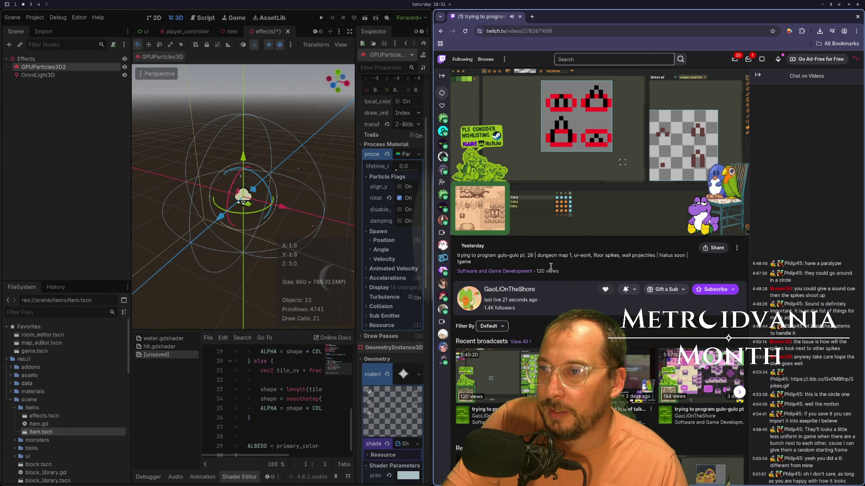
click(512, 292)
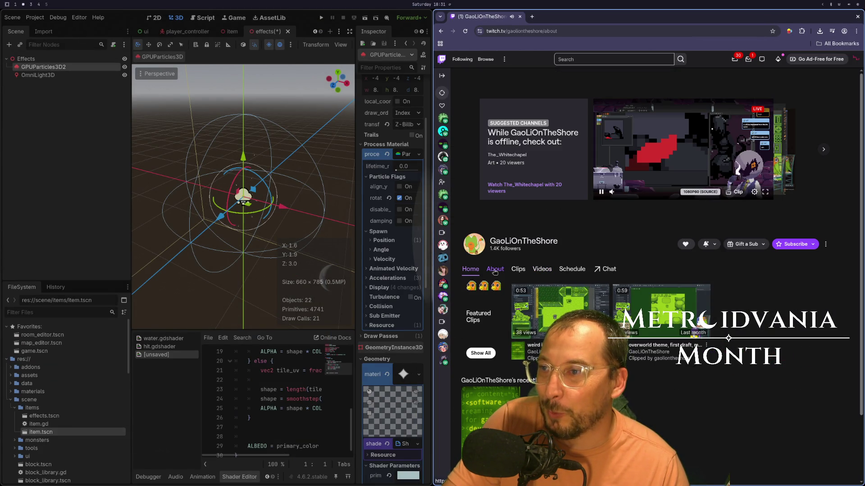
click(495, 269)
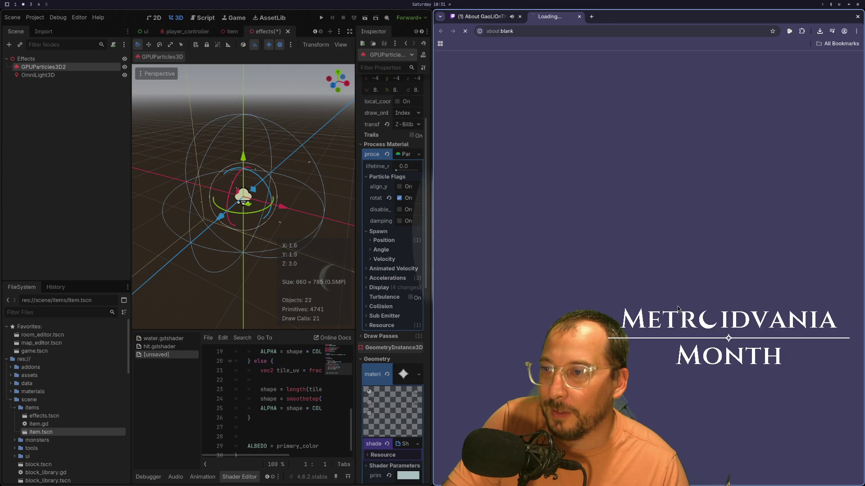
Wishlist Gulo-Gulo the Tiny Pirate: Island Time on Steam and browse its screenshots
click(684, 305)
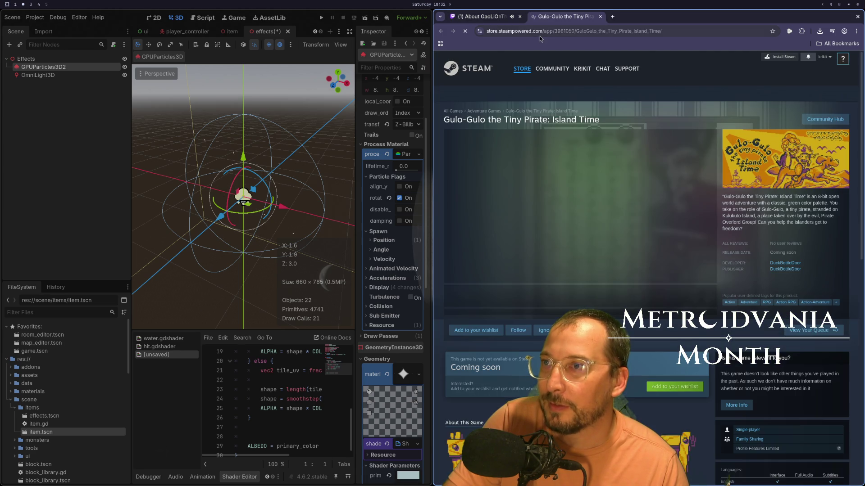
click(549, 31)
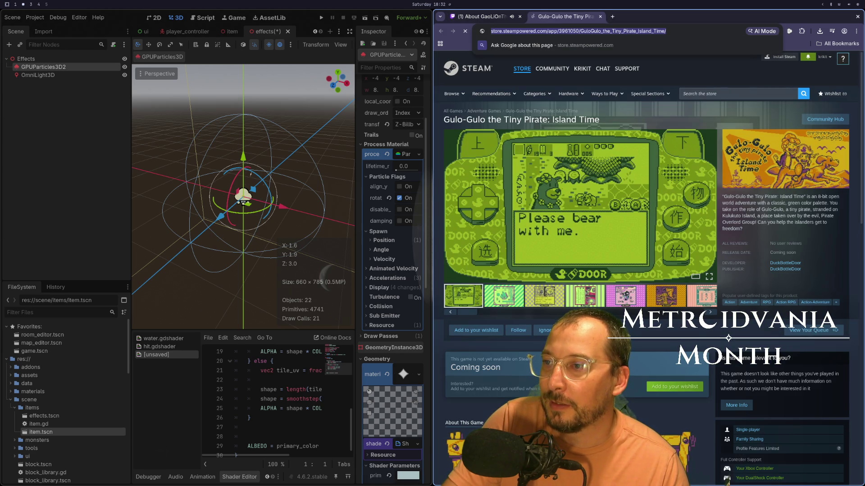
click(474, 330)
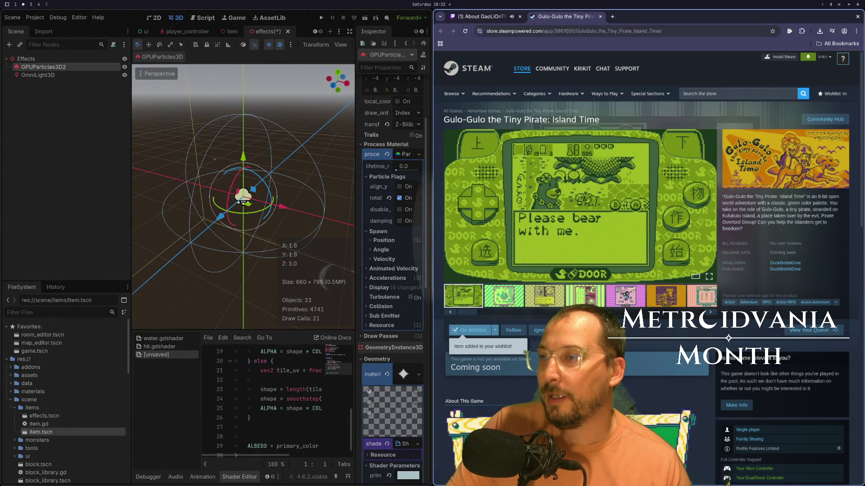
mouse_move(618, 238)
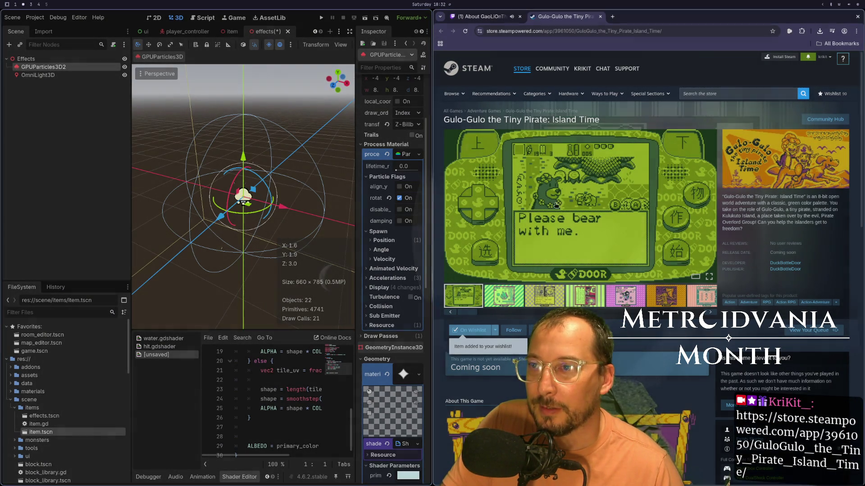
click(499, 299)
click(556, 299)
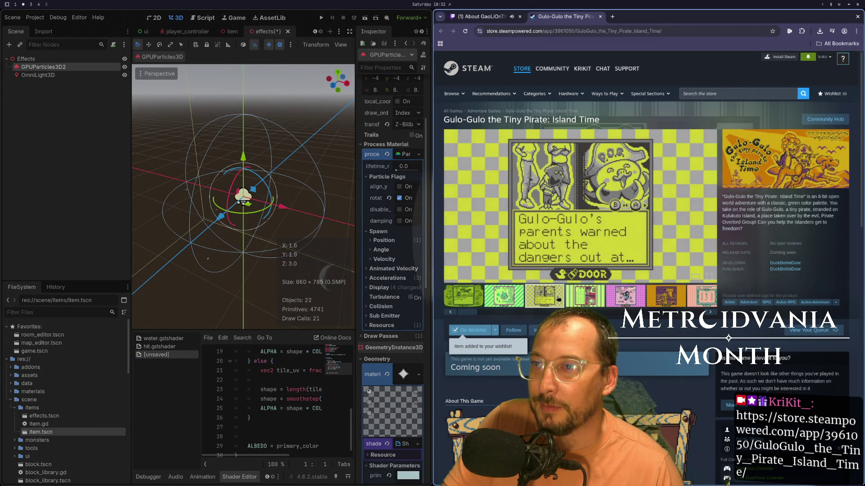
click(585, 297)
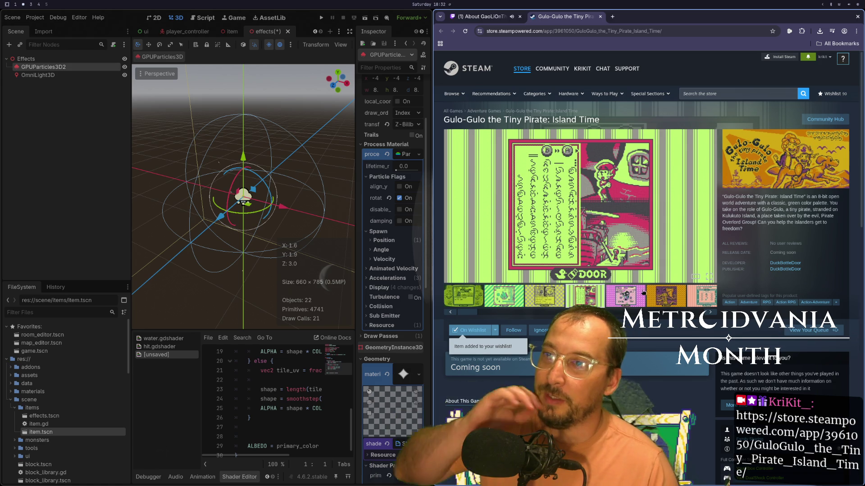
click(640, 292)
click(667, 297)
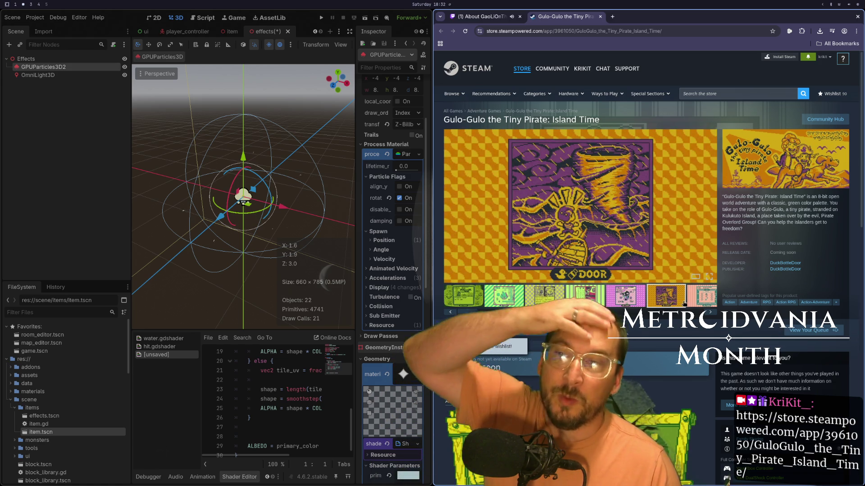
click(688, 301)
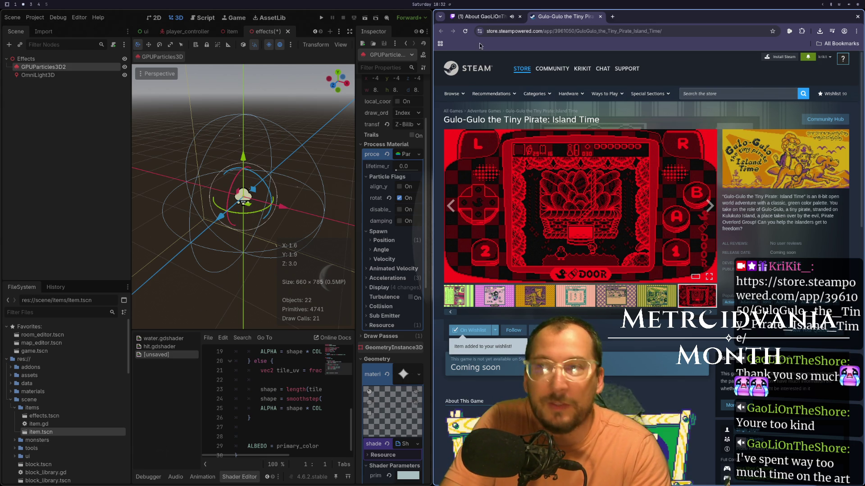
View the channel's past videos, close the Twitch tab, and switch to the code editor workspace
click(484, 17)
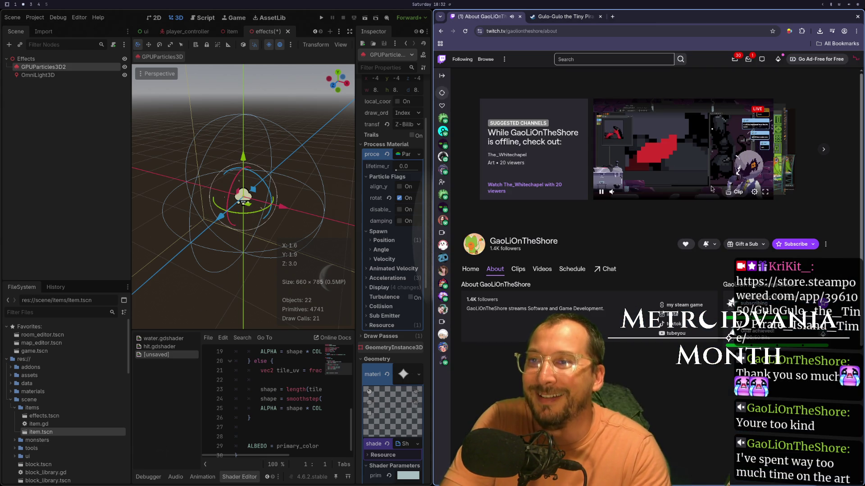
click(541, 269)
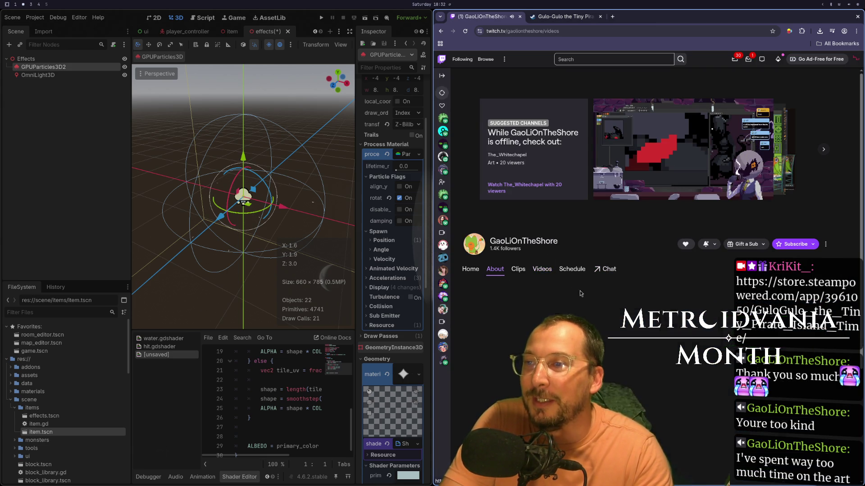
scroll(662, 250, down, 3)
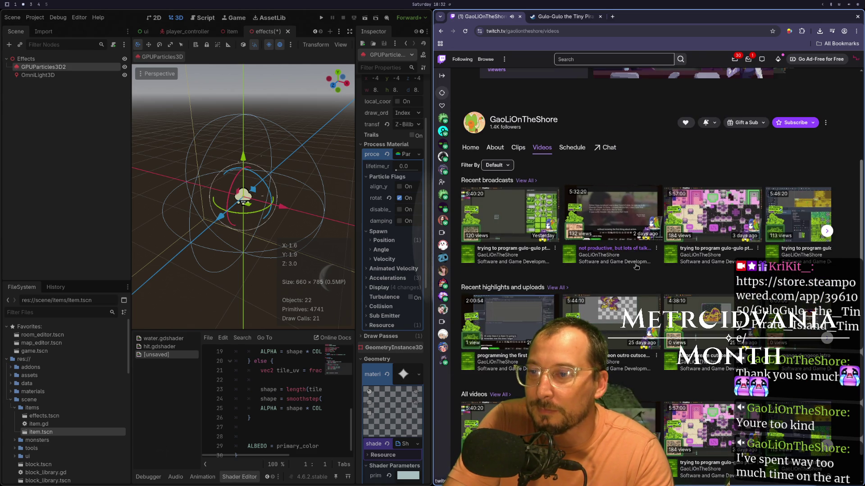
click(520, 17)
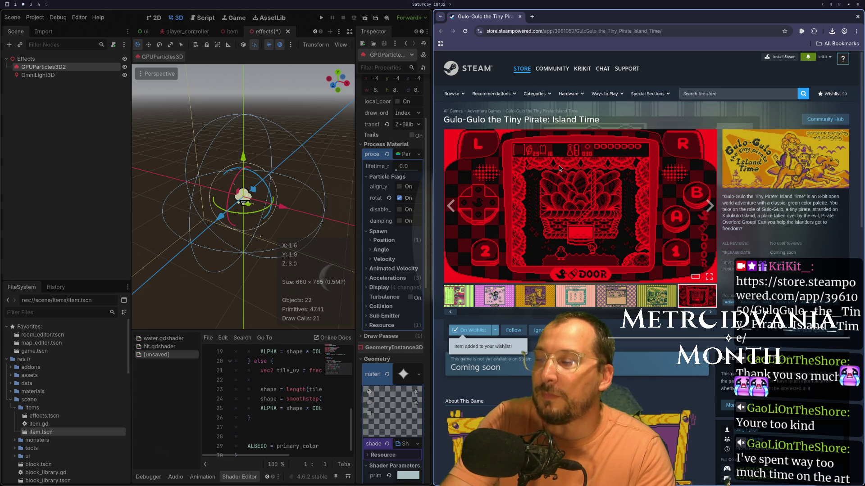
key(super+1)
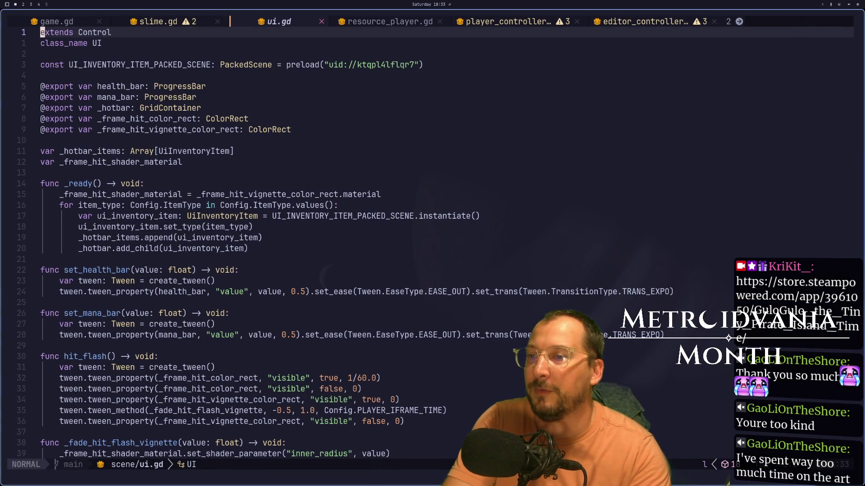
Open ~/KruizControl/triggers/shoutouts.txt in Neovim in a new terminal
key(super+Return)
text(nv)
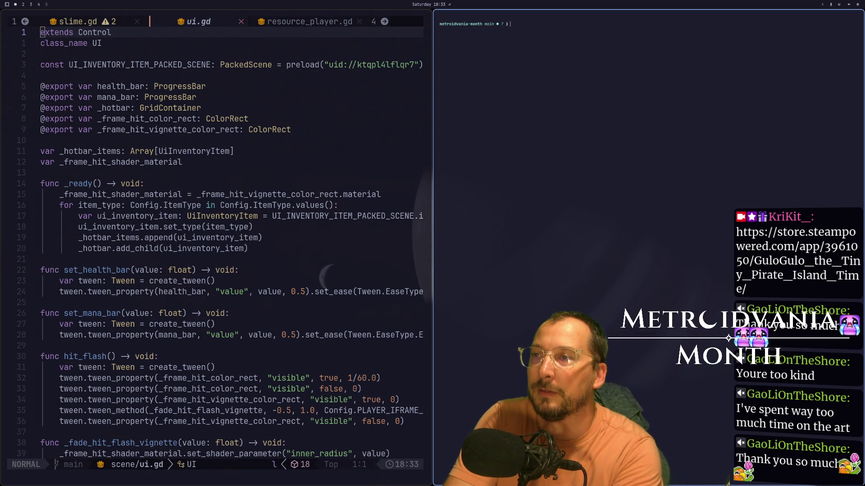
text(im ~/)
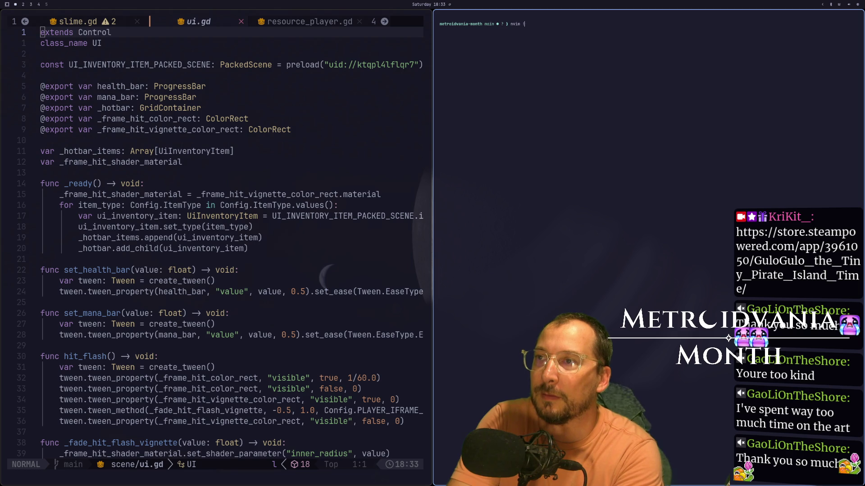
text(KruizControl/)
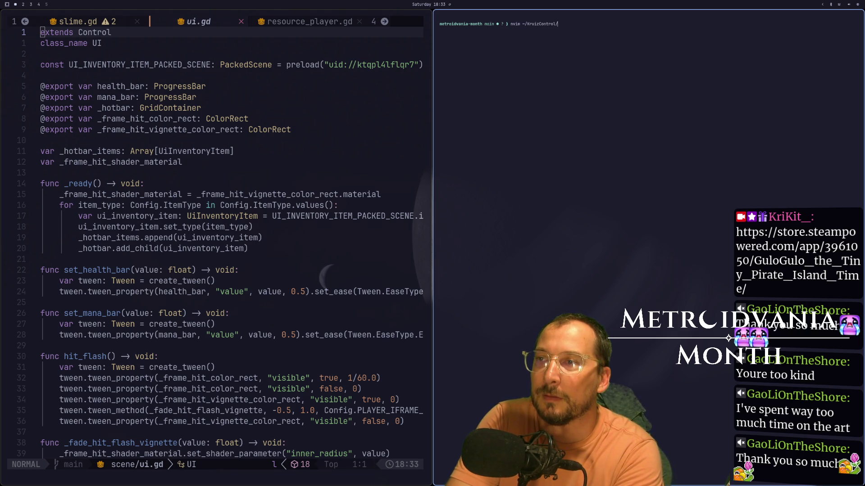
key(Tab)
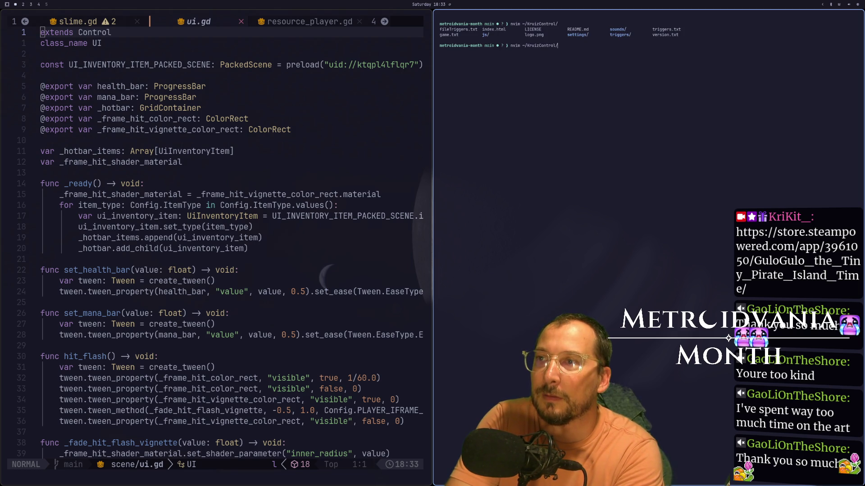
text(tr)
key(Tab)
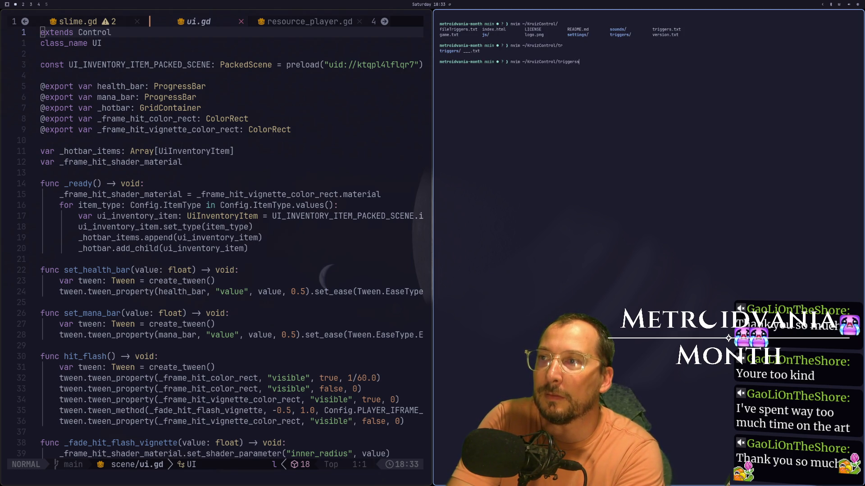
key(Return)
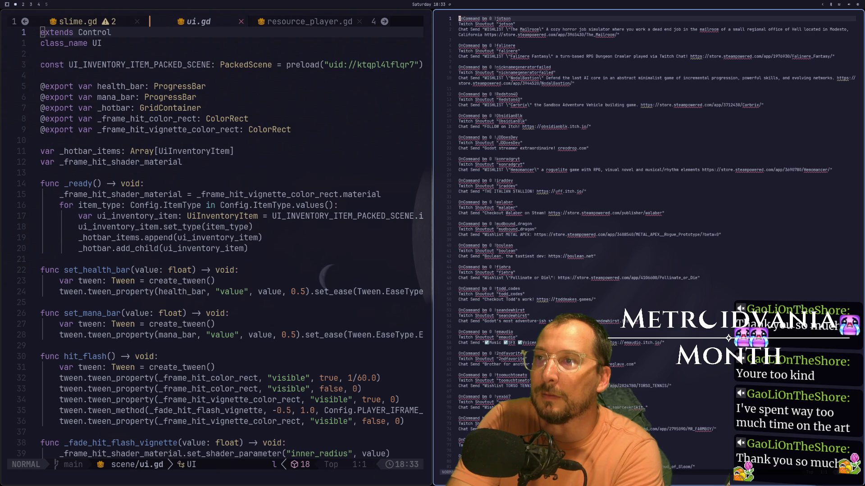
Search the list for the streamer's entry, then add blank lines after the last shoutout
key(j)
key(j)
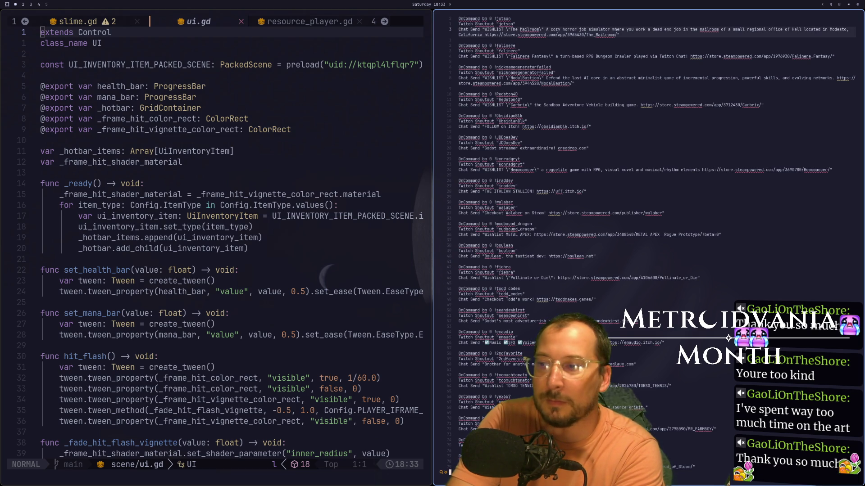
text(gao)
key(Return)
key(j)
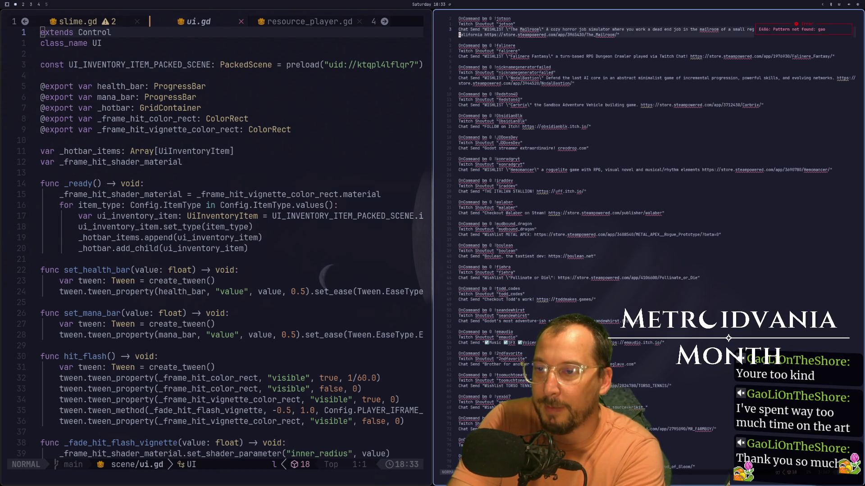
key(G)
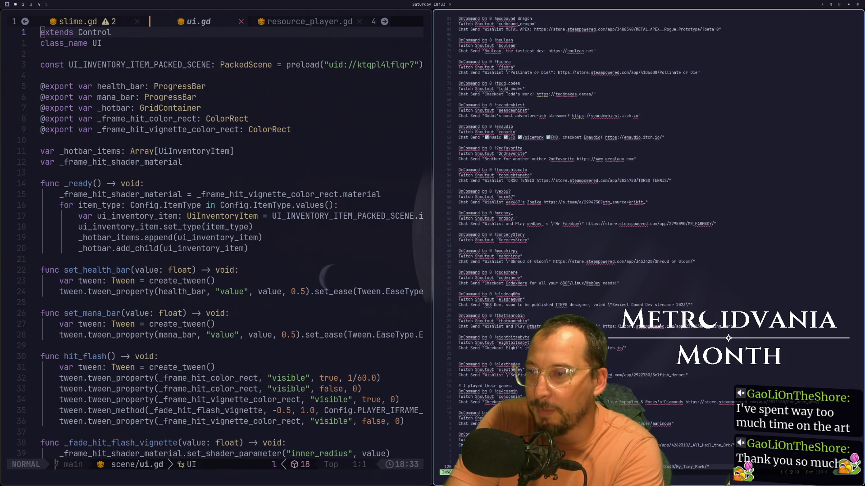
key(Return)
key(BackSpace)
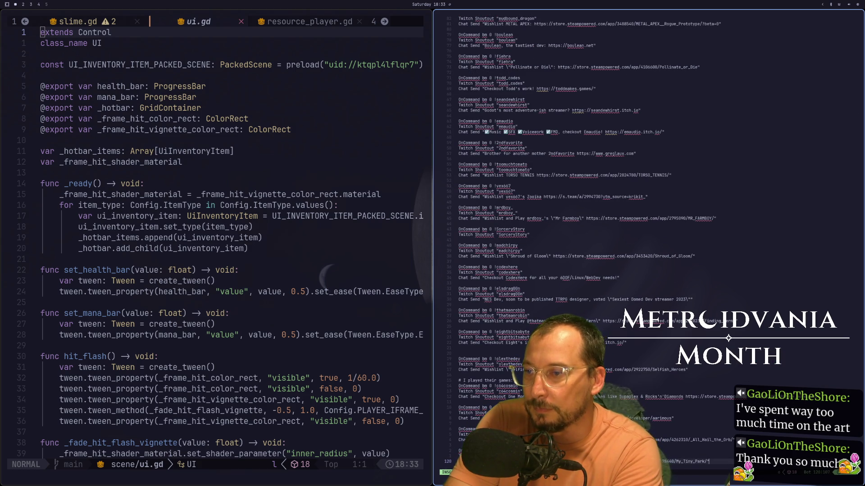
key(Return)
key(Return)
key(Escape)
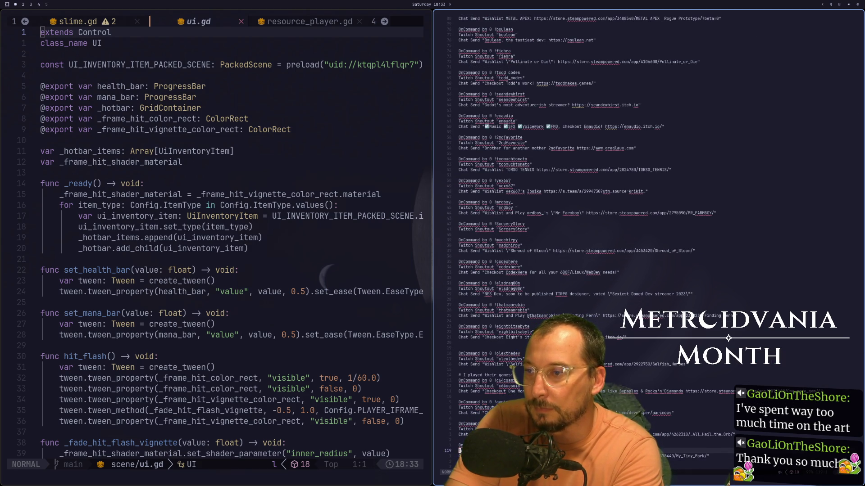
Copy the last three-line shoutout entry and paste it below as a new entry
key(k)
key(k)
key(k)
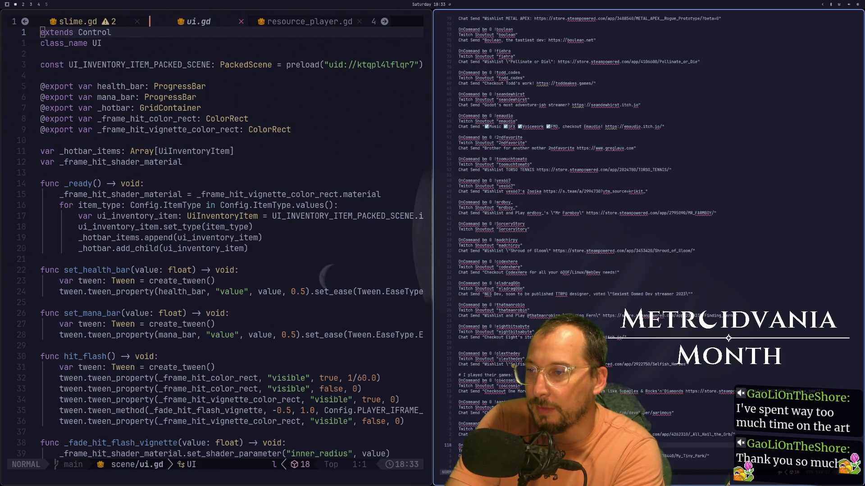
key(y)
key(i)
key(p)
key(j)
key(j)
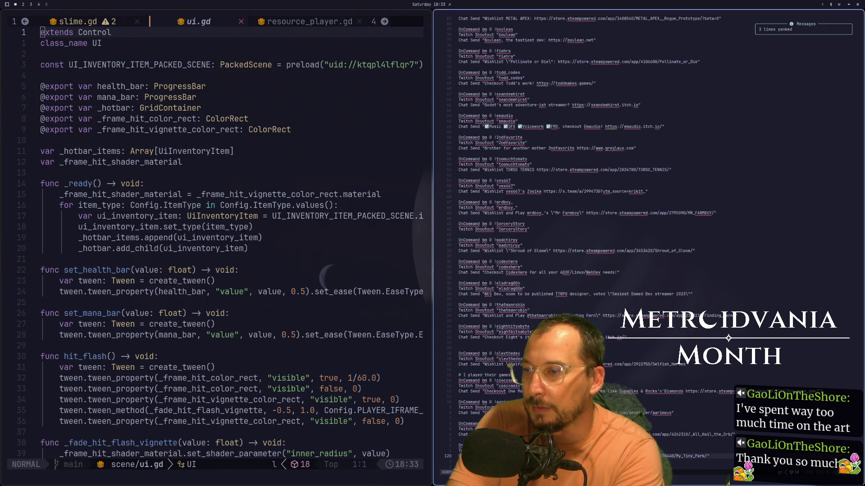
key(p)
key(j)
key(j)
key(j)
key(k)
key(k)
key(o)
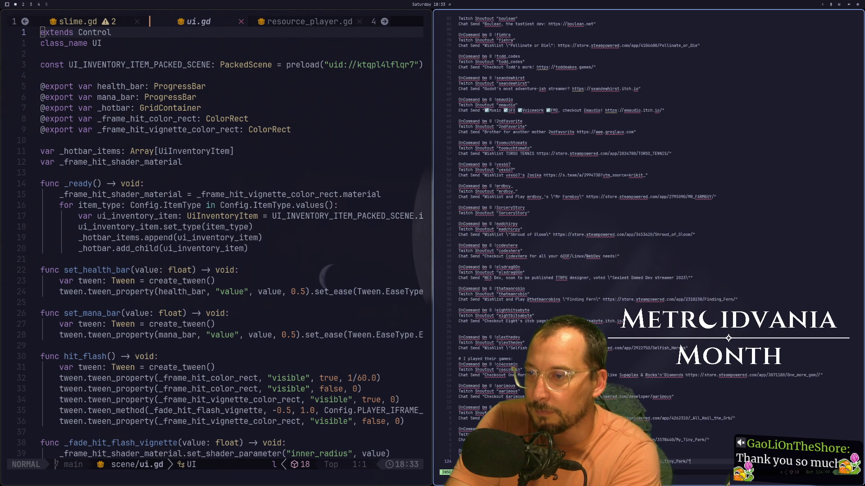
key(BackSpace)
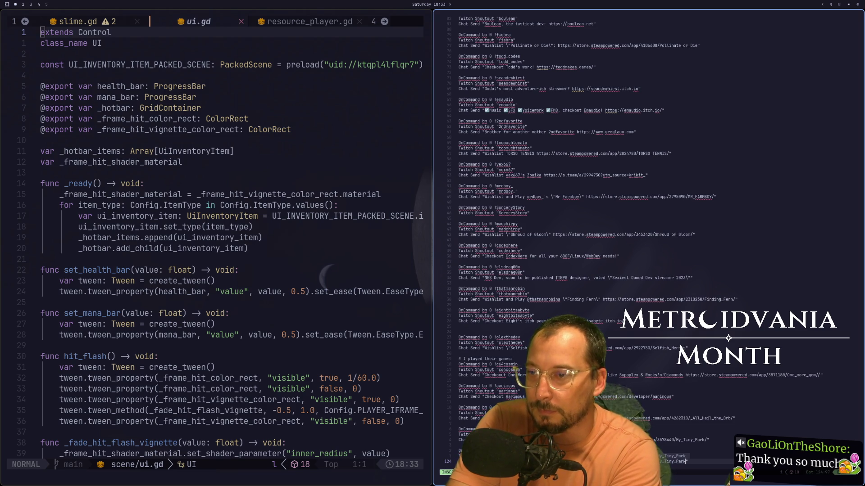
key(ctrl+w)
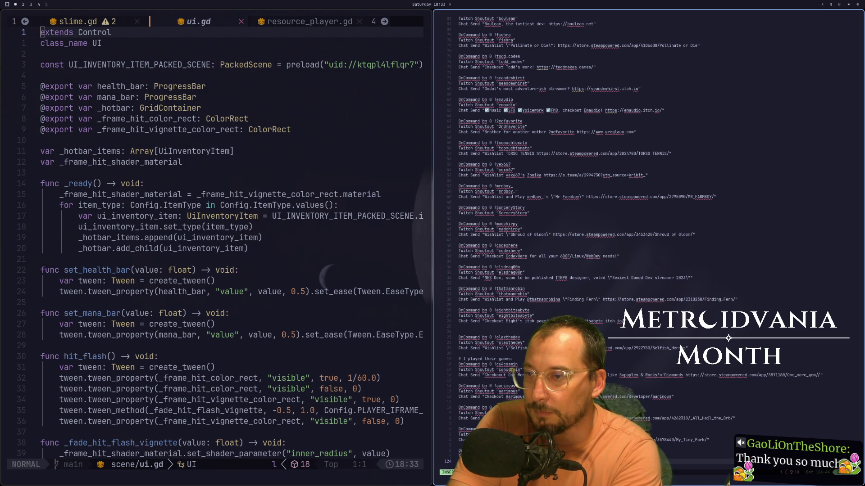
key(Return)
key(Escape)
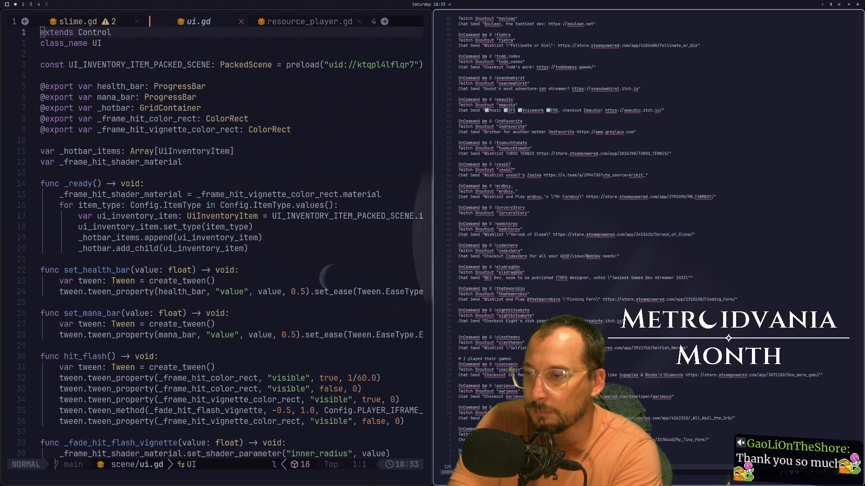
key(u)
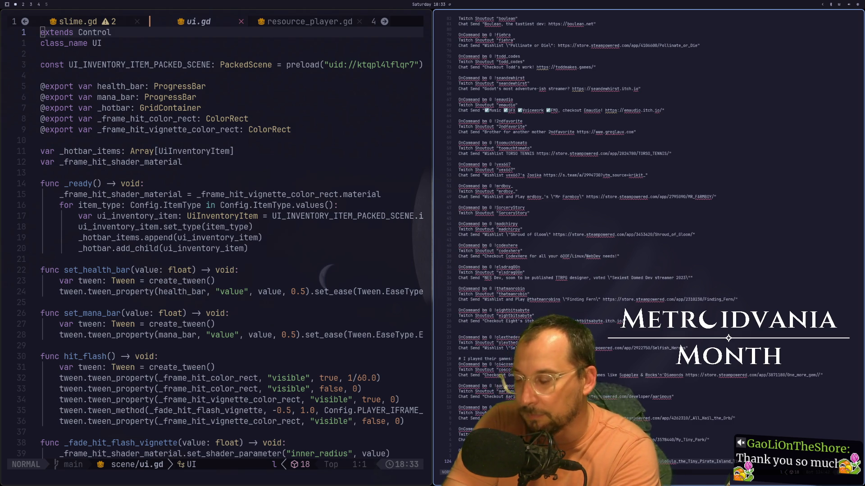
Write line 124's chat message with the pasted Gulo-Gulo Steam link and 'Wishlist GuloGulo the' text
key(i)
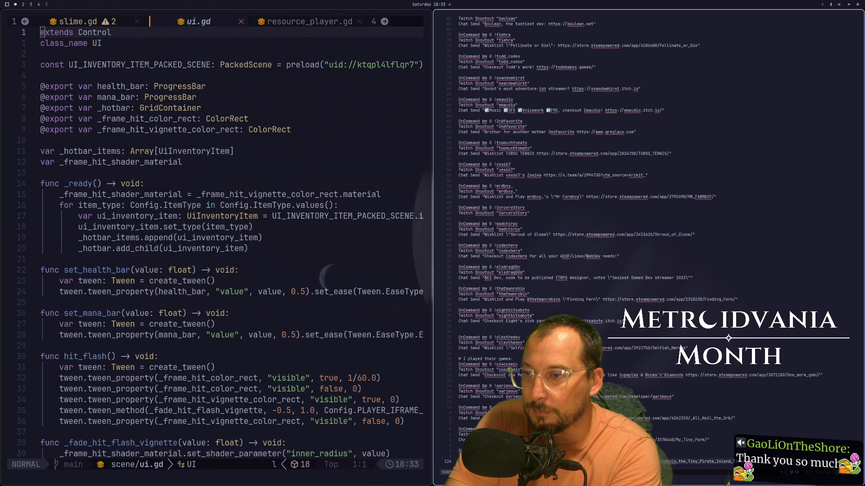
text(ime/)
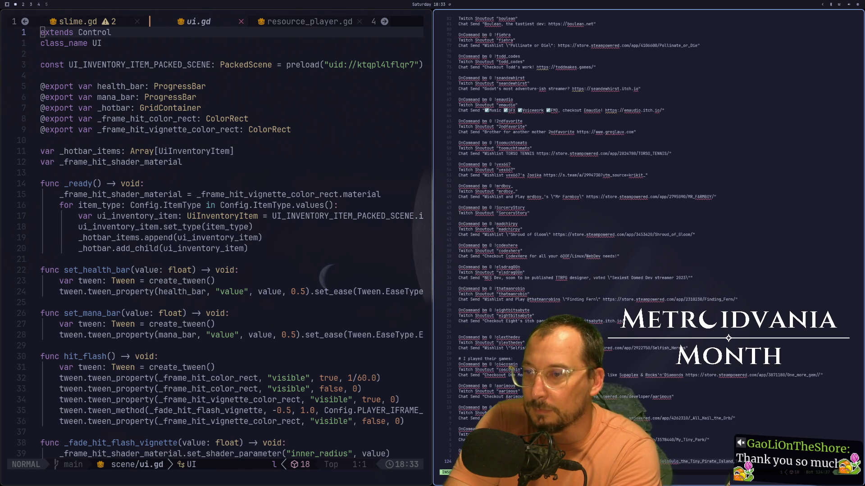
key(ctrl+shift+v)
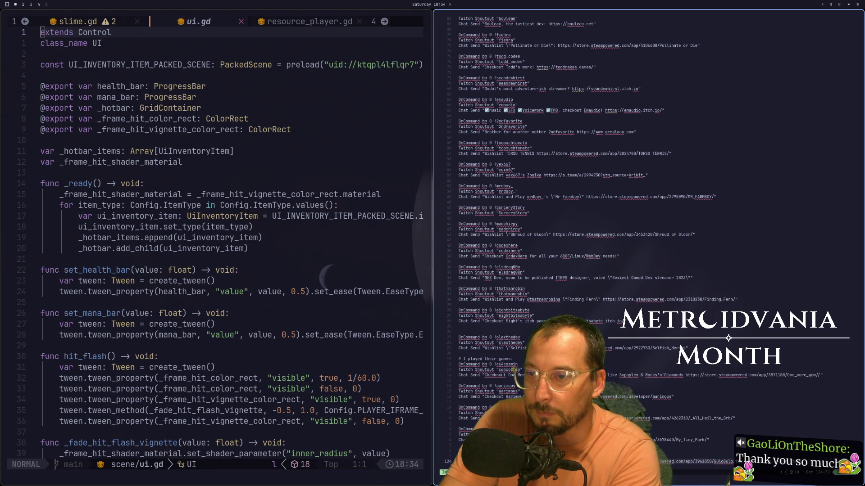
text(Wishlis)
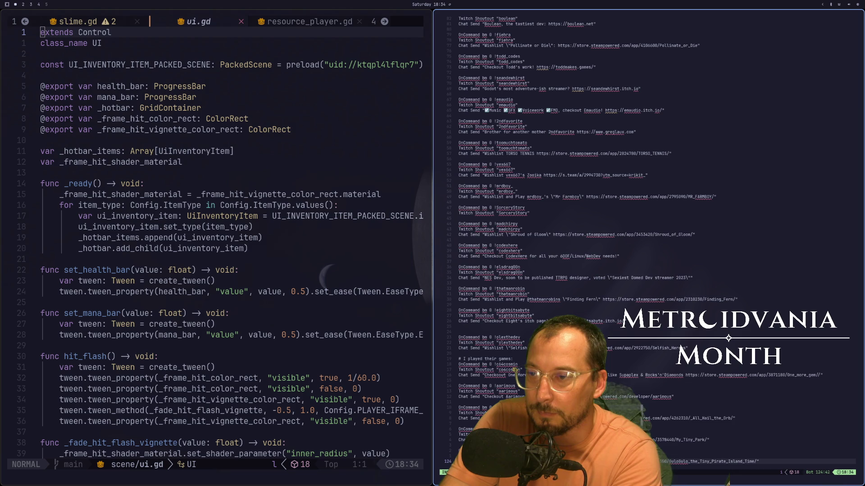
text(t \")
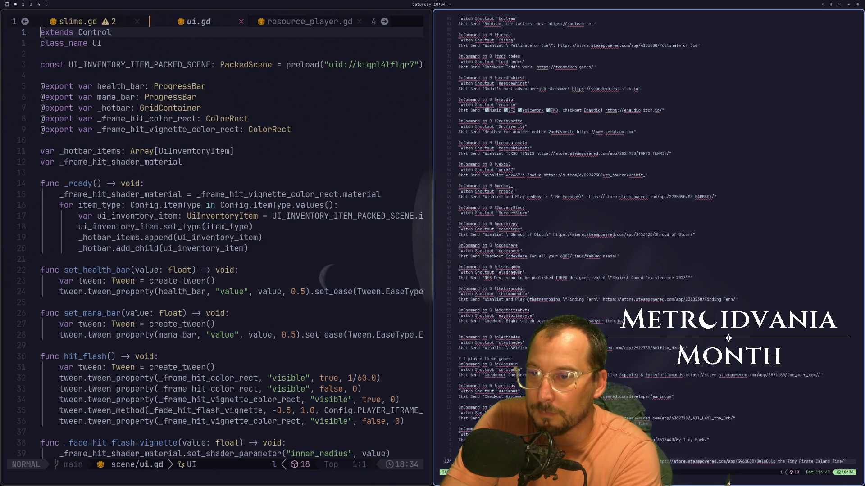
text(loGu)
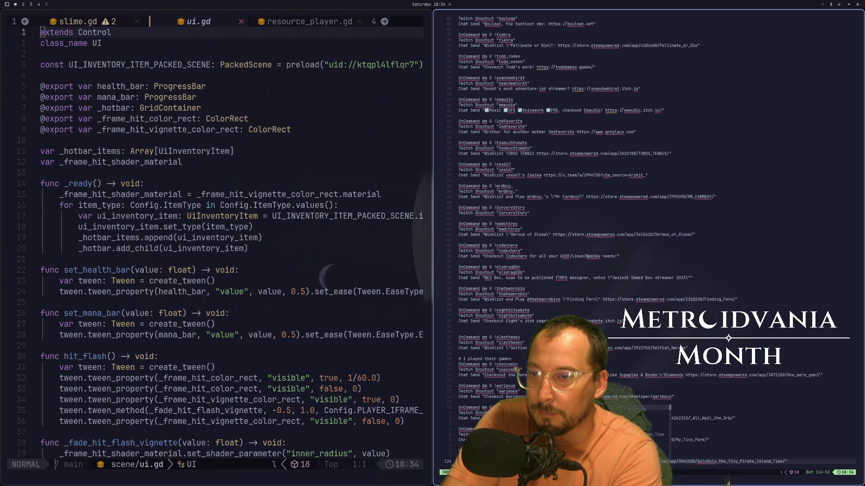
text(l)
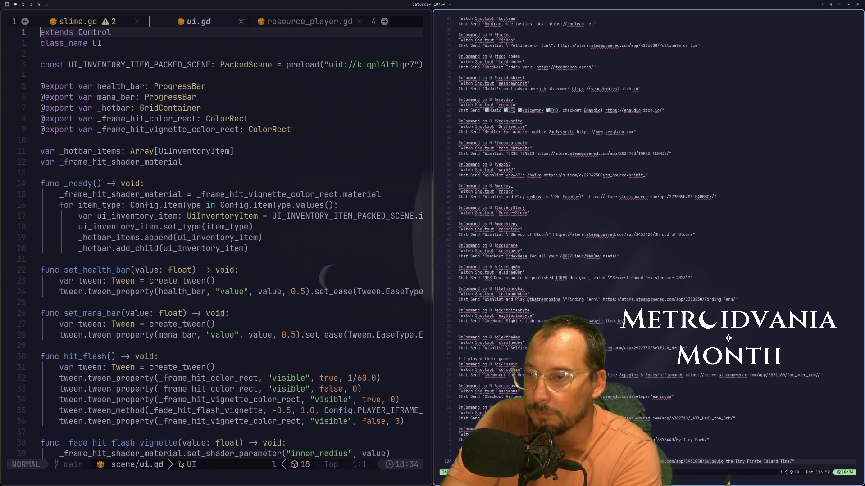
key(Escape)
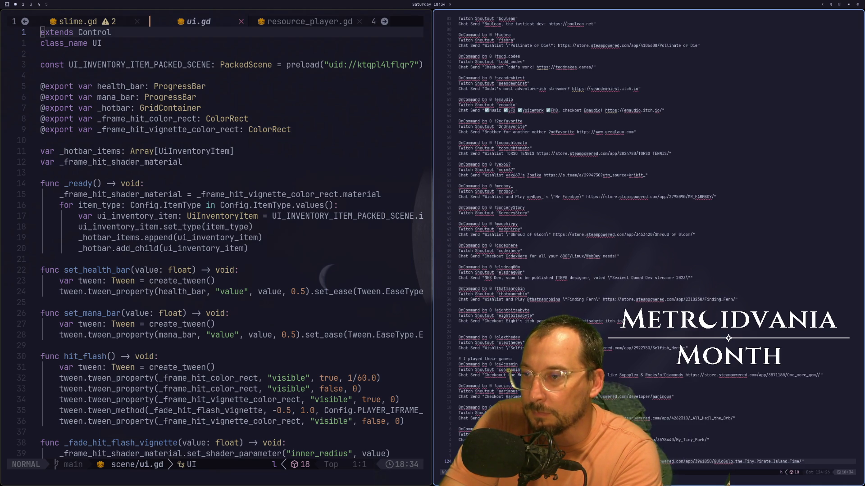
key(i)
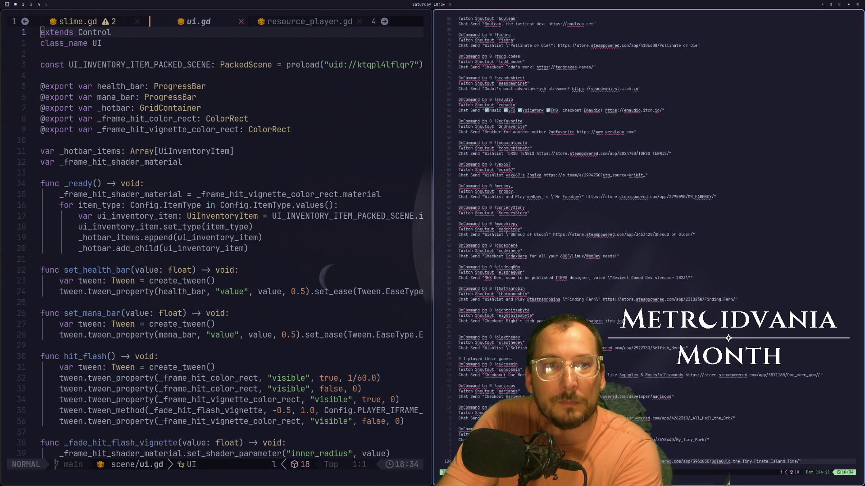
text(\")
text(uloGu)
text(lo the)
Fix the typos on lines 124 and 122 of the new shoutout entry
key(BackSpace)
key(Escape)
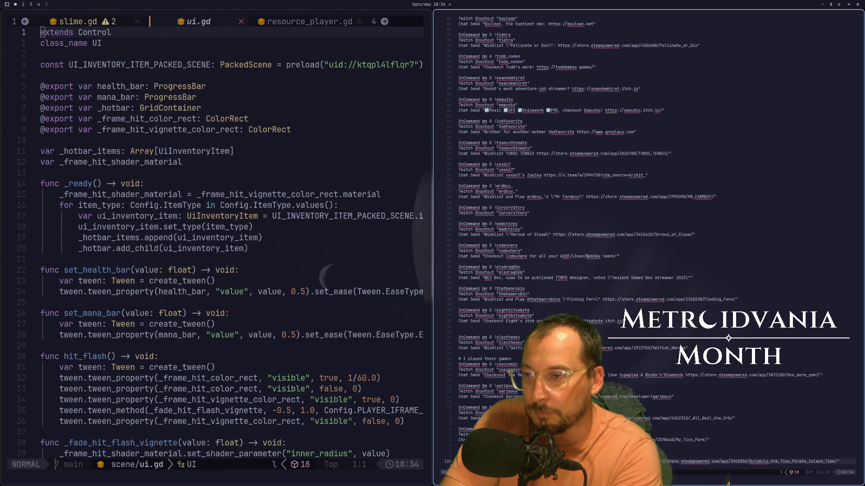
key(h)
key(h)
key(h)
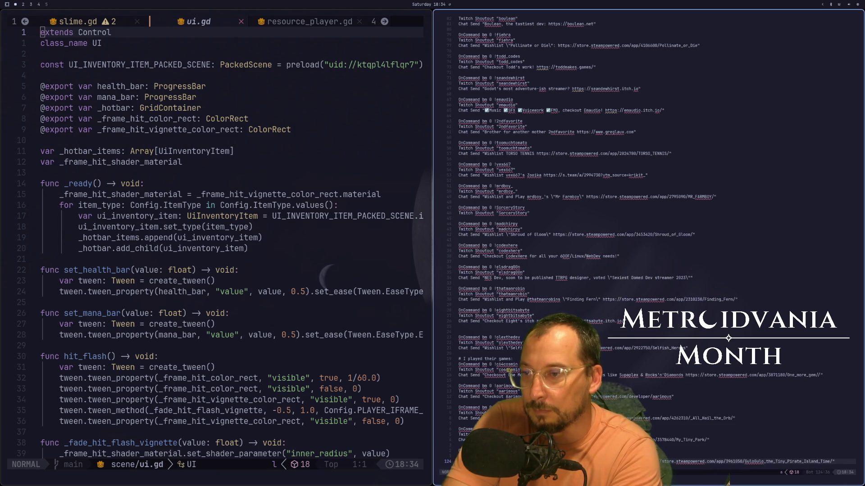
key(h)
key(h)
key(h)
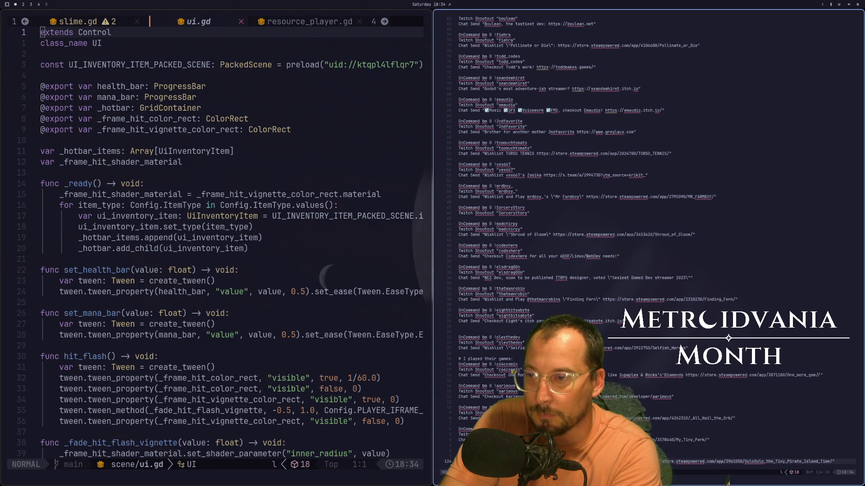
key(a)
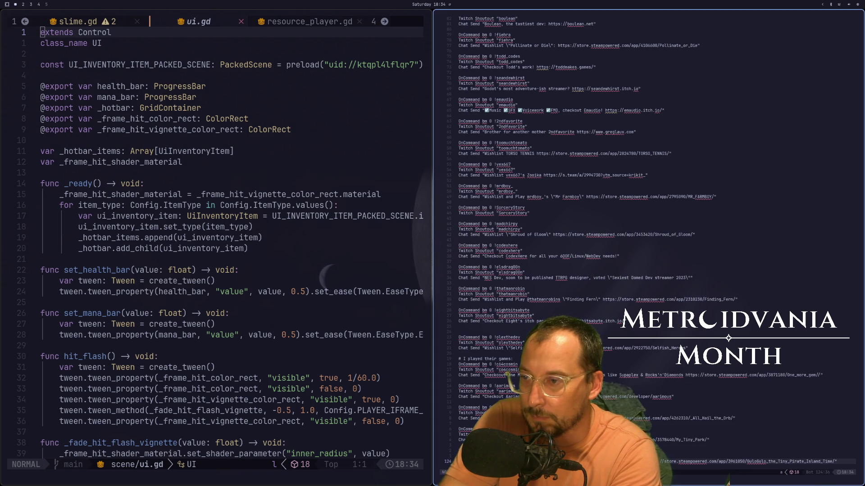
key(k)
key(k)
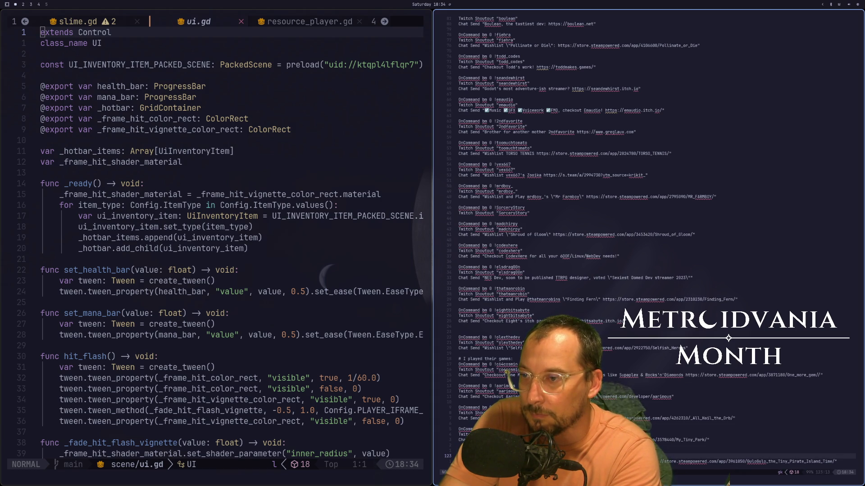
key(a)
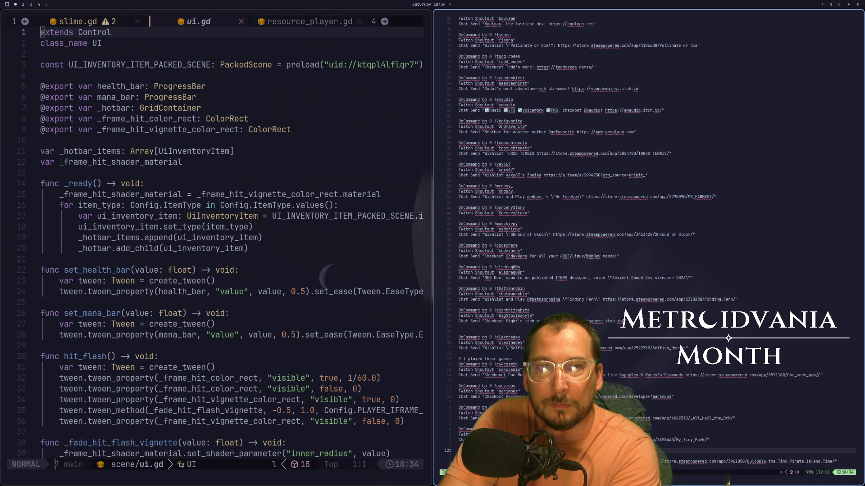
text(e)
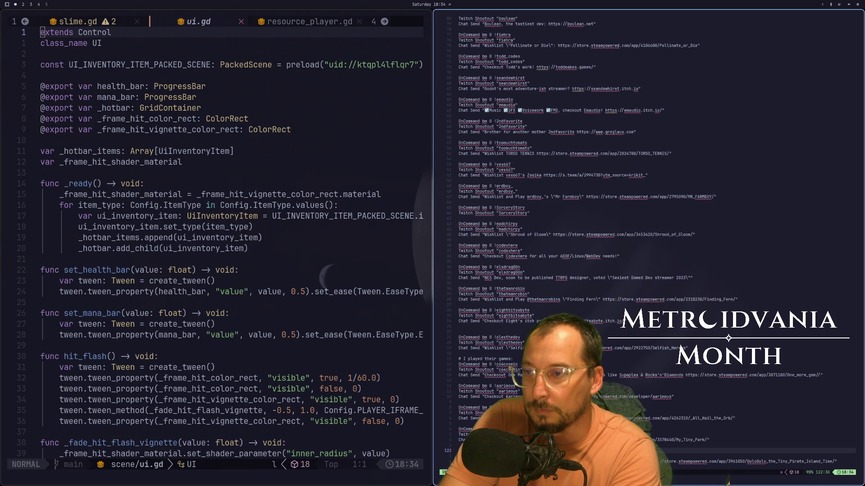
Copy a word from line 122 into line 123 and save shoutouts.txt with :w
key(Escape)
key(g)
key(j)
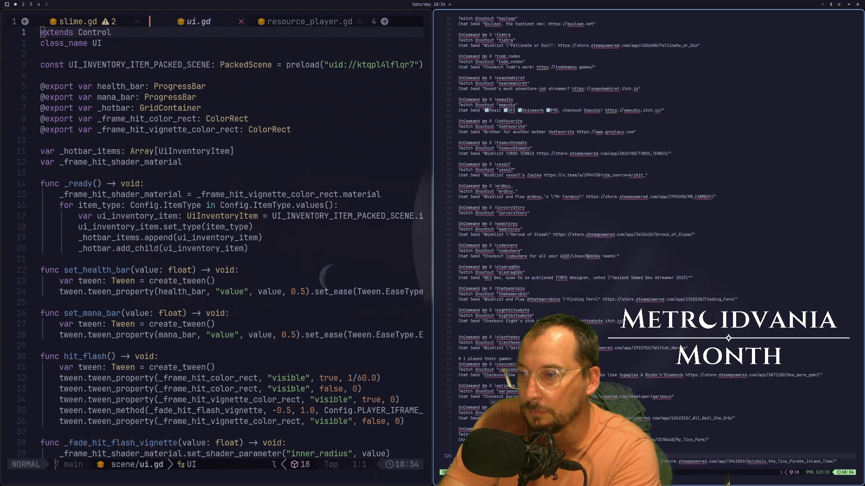
key(Escape)
key(g)
key(k)
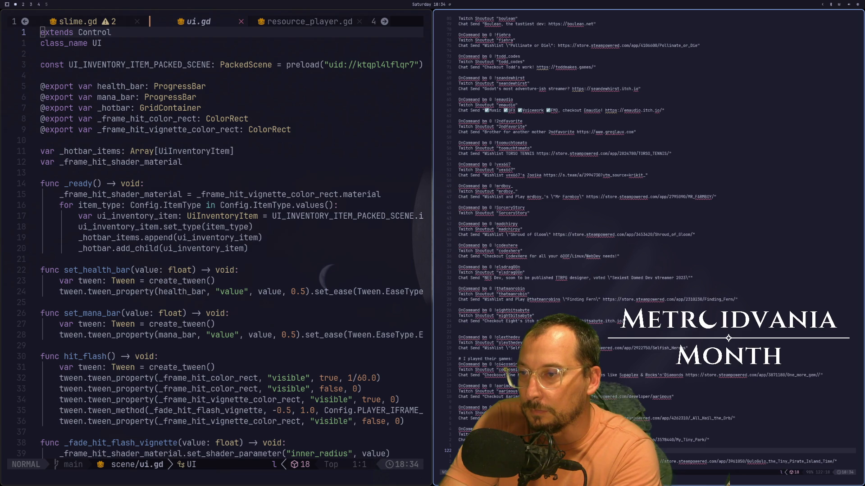
key(j)
key(P)
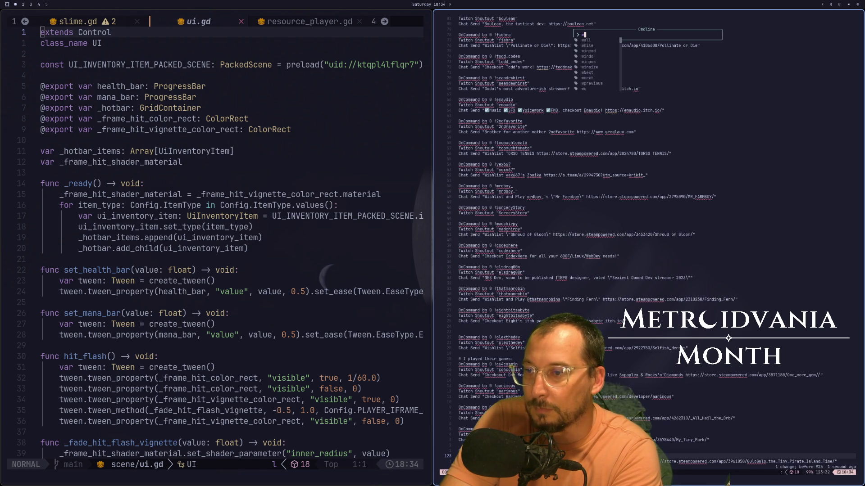
text(:w)
key(Return)
Check the stream chat on workspace 4, then return to the full-width code editor
key(super+4)
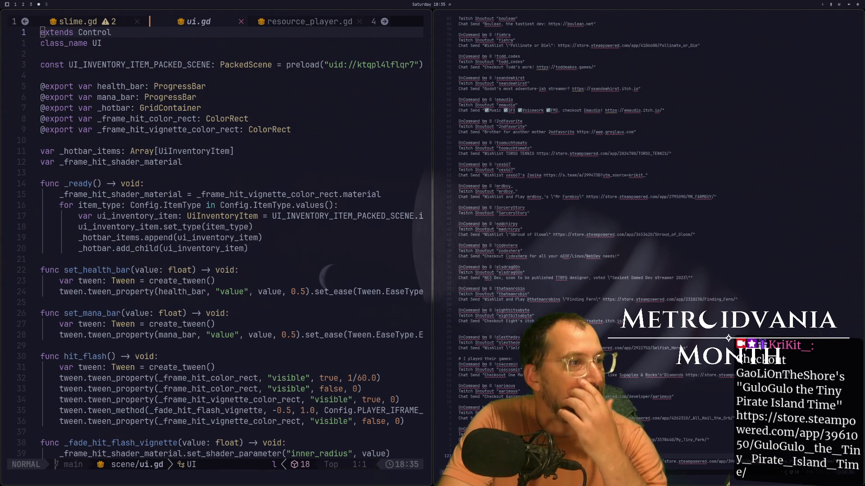
key(super+l)
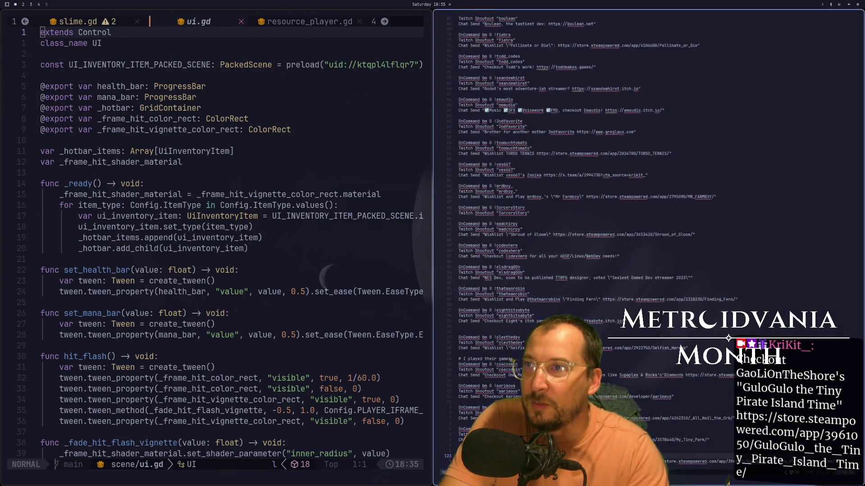
key(super+4)
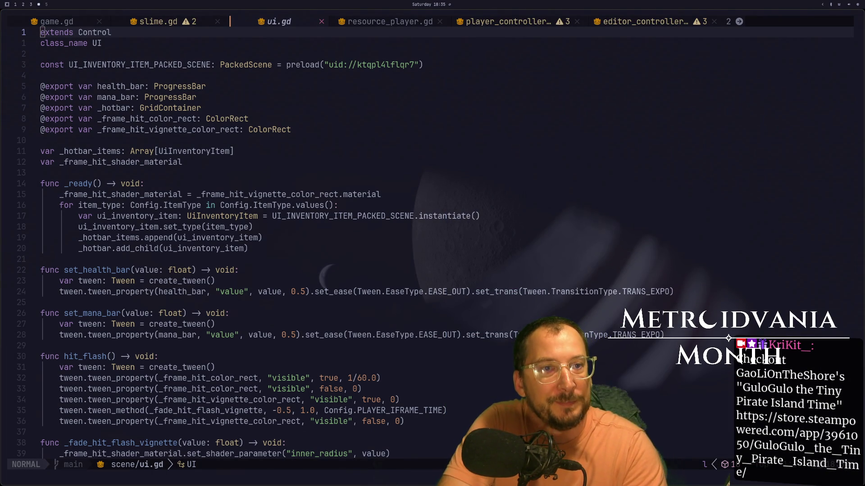
Leave ui.gd unedited and bring the Godot editor back full screen on the effects scene
click(607, 302)
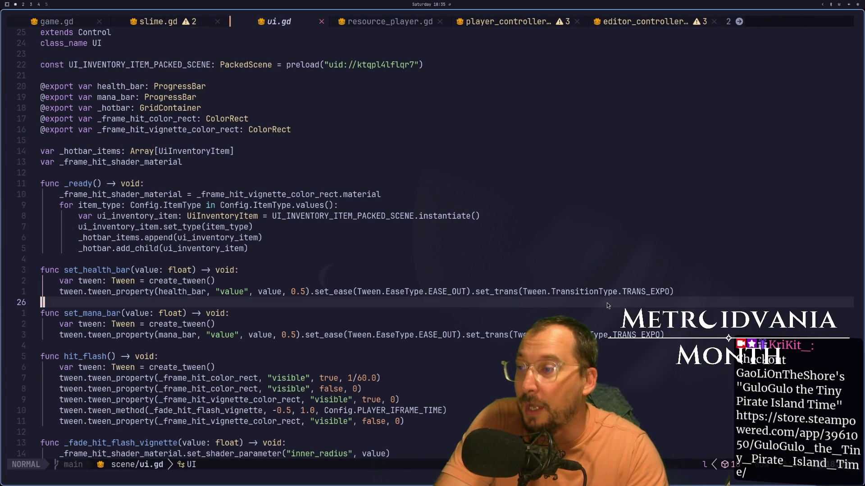
key(Escape)
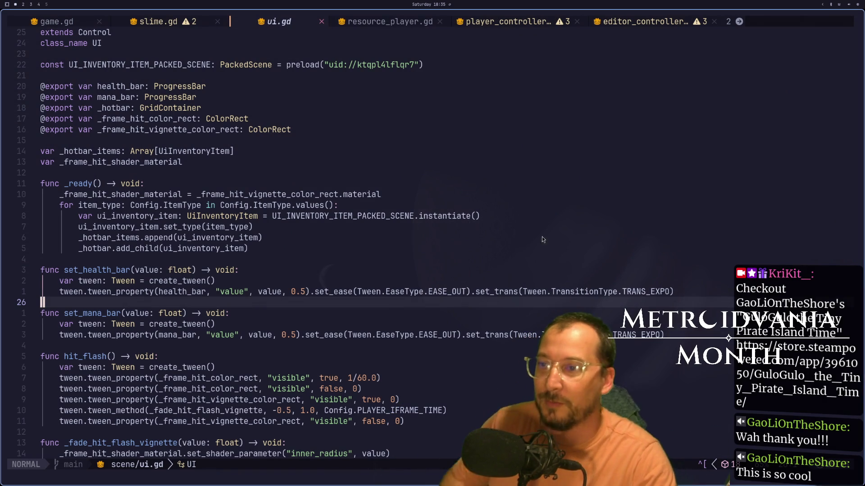
key(super+2)
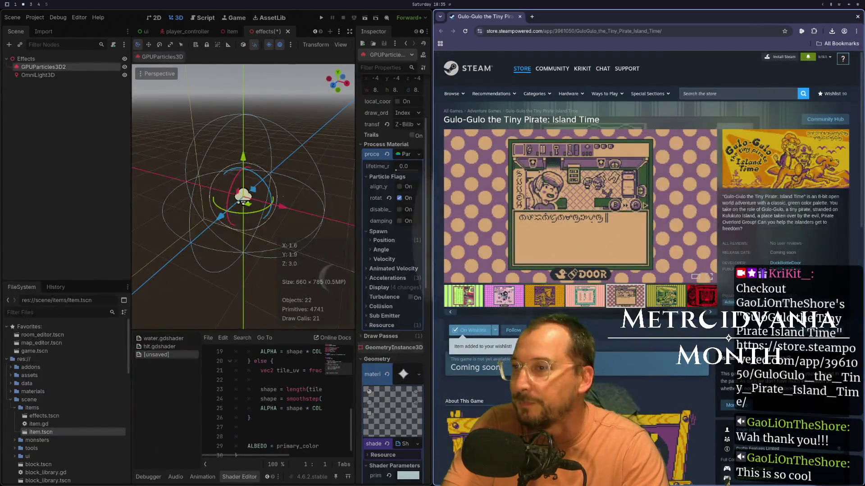
key(super+f)
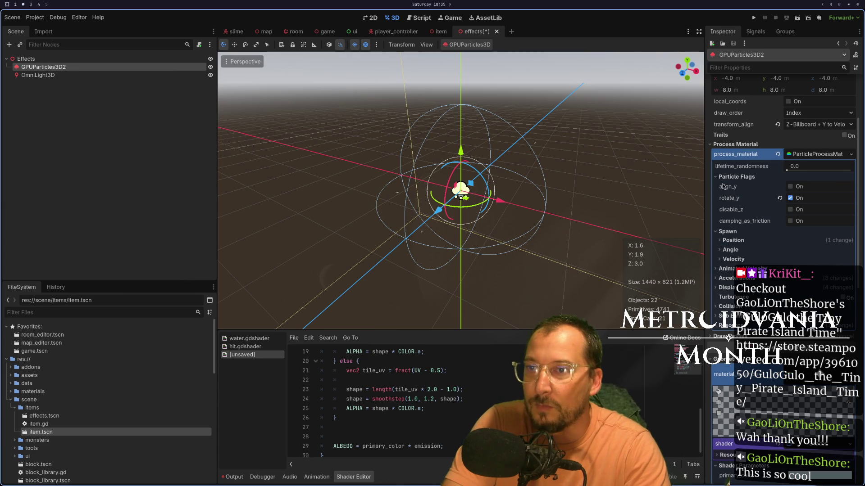
scroll(750, 176, up, 3)
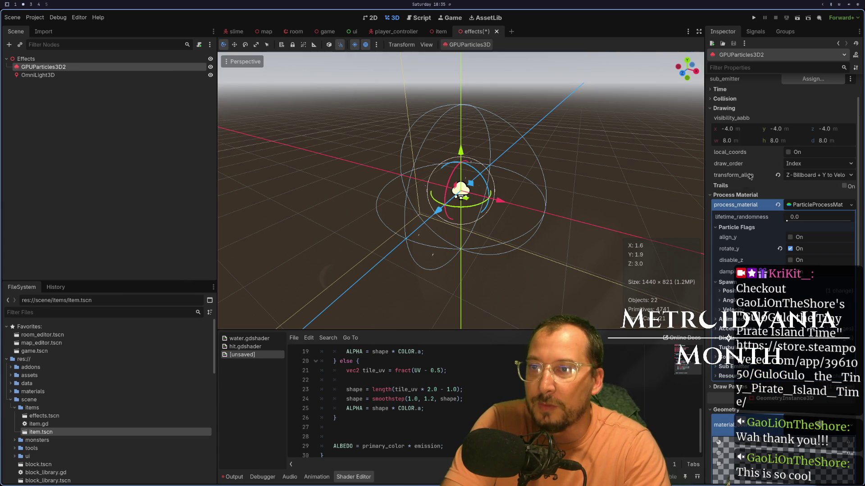
click(803, 205)
scroll(739, 183, up, 3)
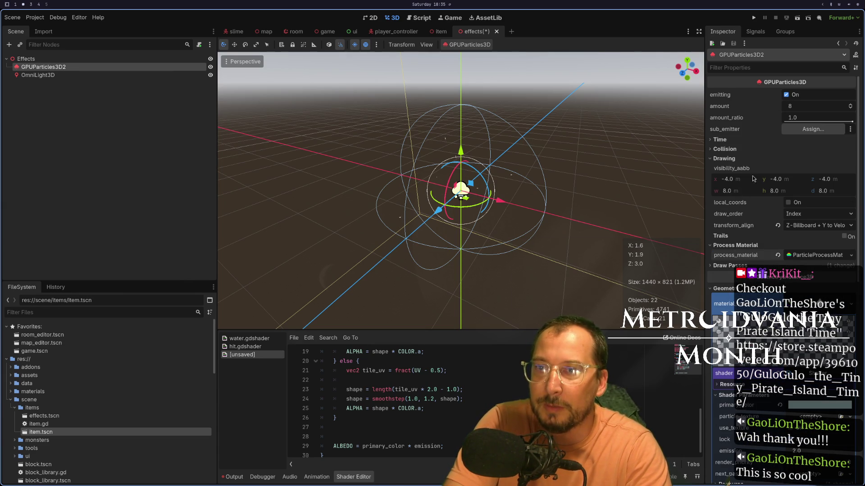
click(724, 140)
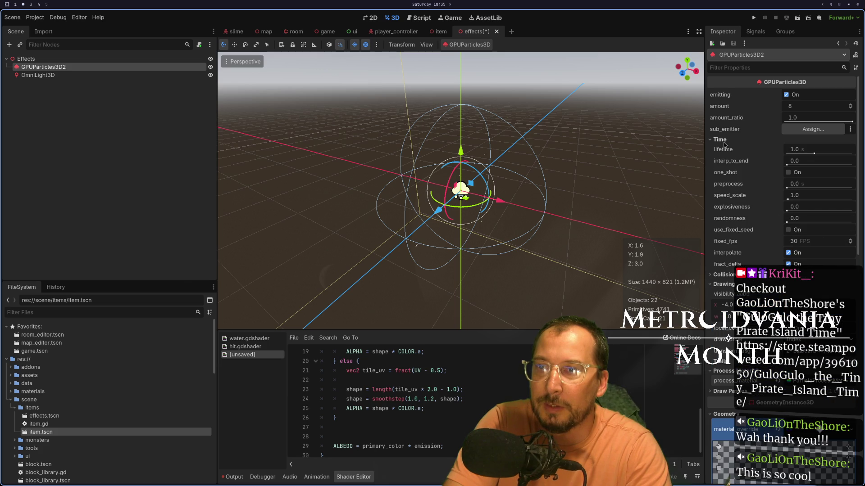
scroll(730, 252, down, 15)
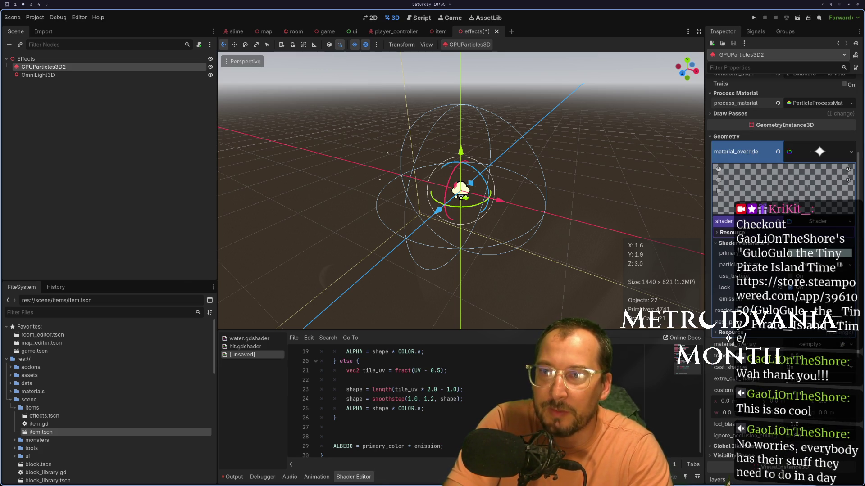
click(824, 225)
scroll(445, 391, up, 5)
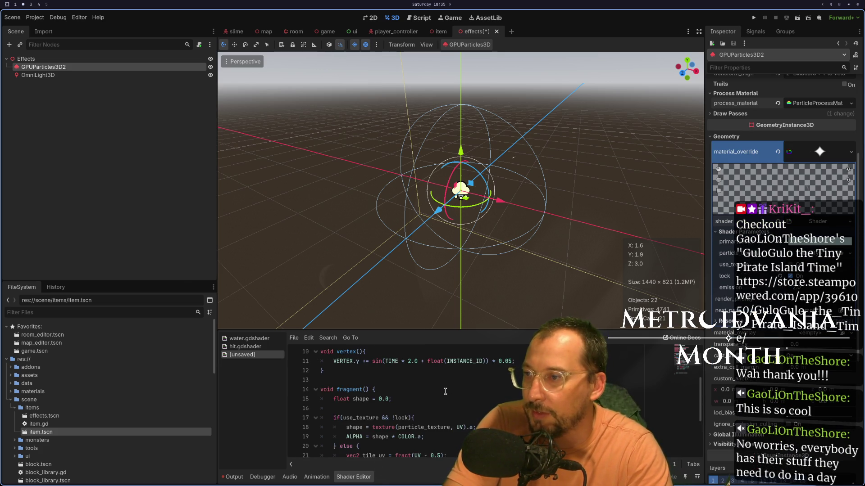
scroll(445, 392, down, 3)
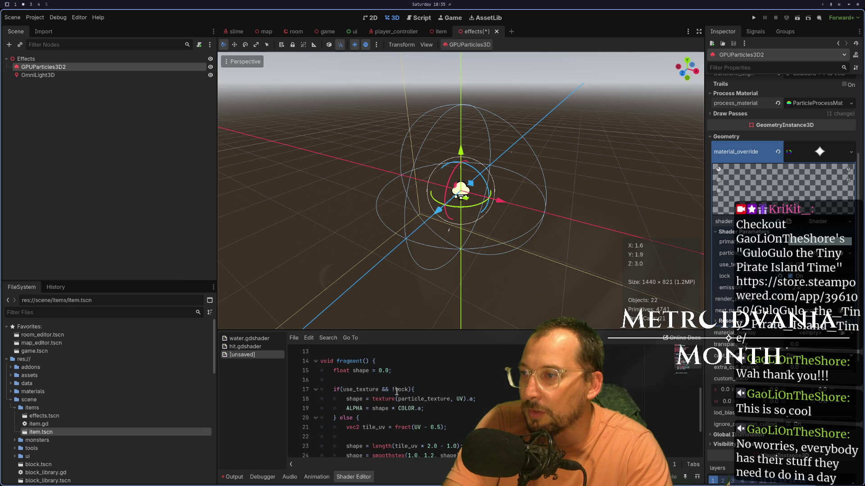
scroll(382, 368, up, 3)
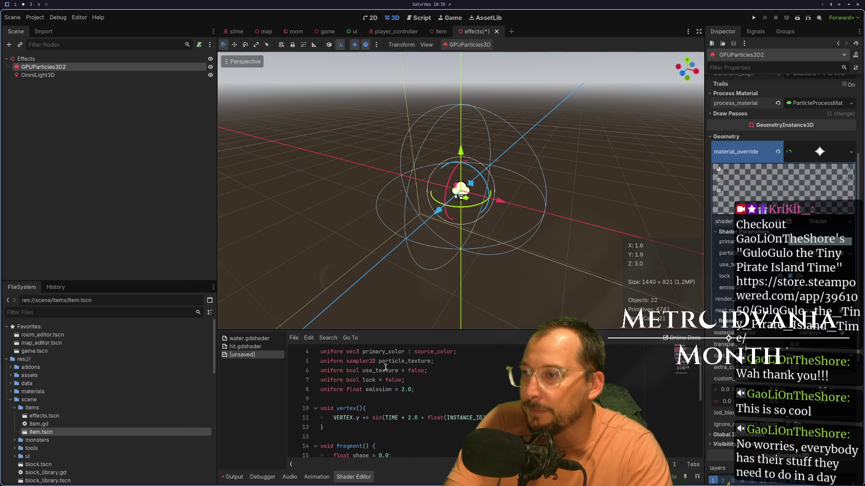
scroll(386, 367, up, 1)
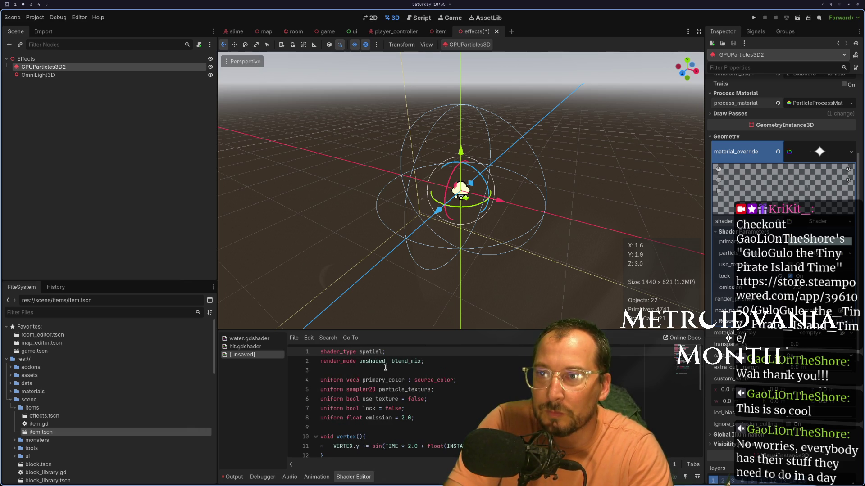
scroll(386, 368, down, 1)
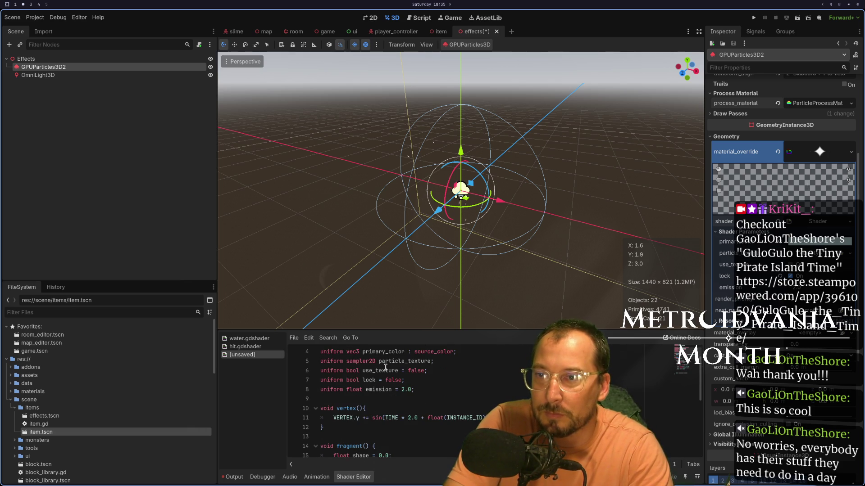
scroll(385, 368, down, 1)
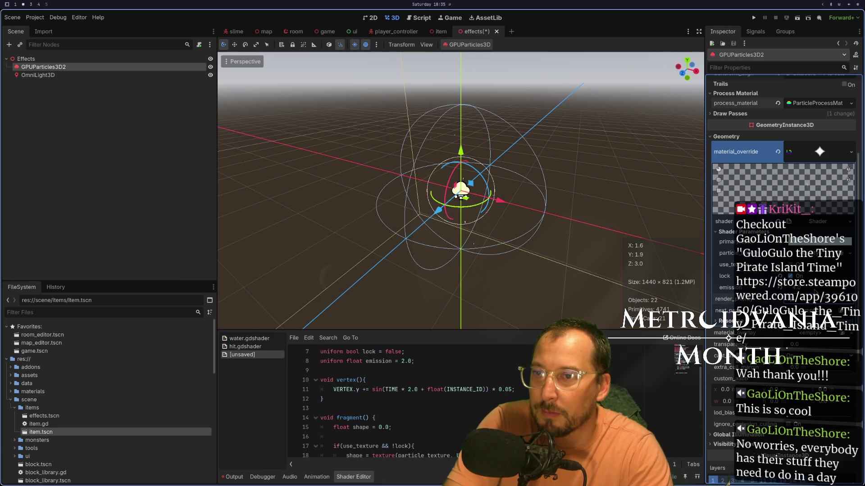
click(783, 290)
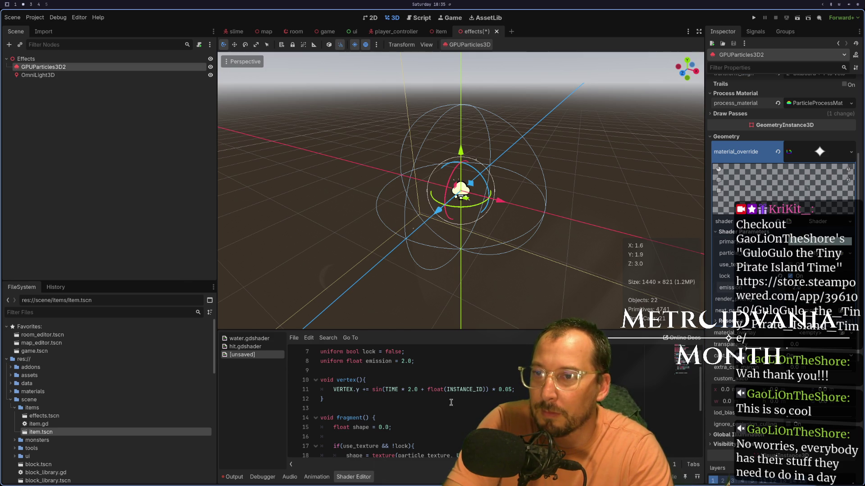
scroll(405, 392, up, 2)
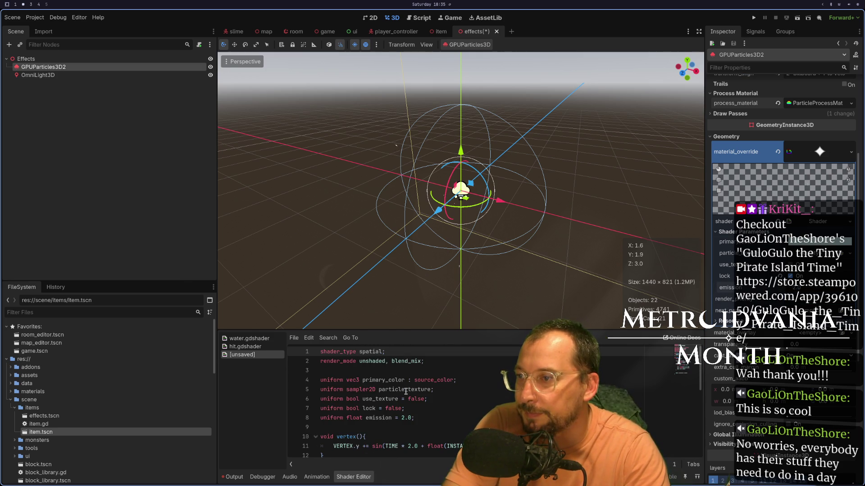
scroll(406, 391, down, 1)
scroll(412, 377, down, 4)
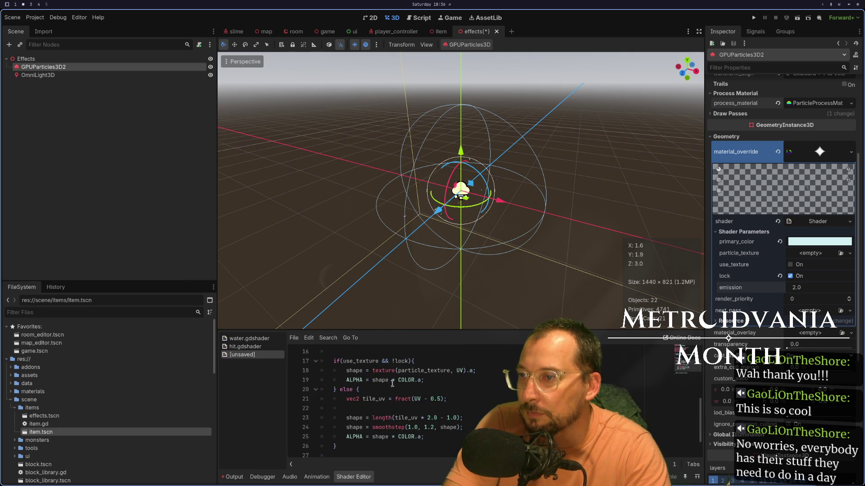
scroll(392, 383, down, 1)
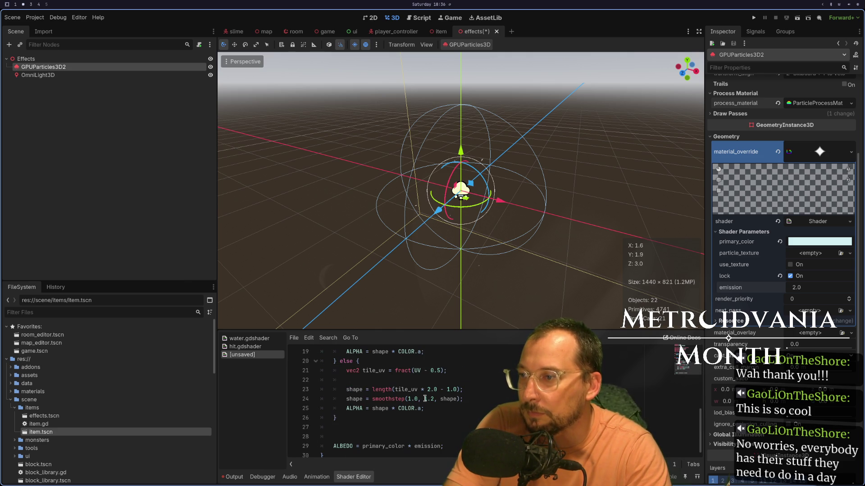
scroll(424, 399, up, 2)
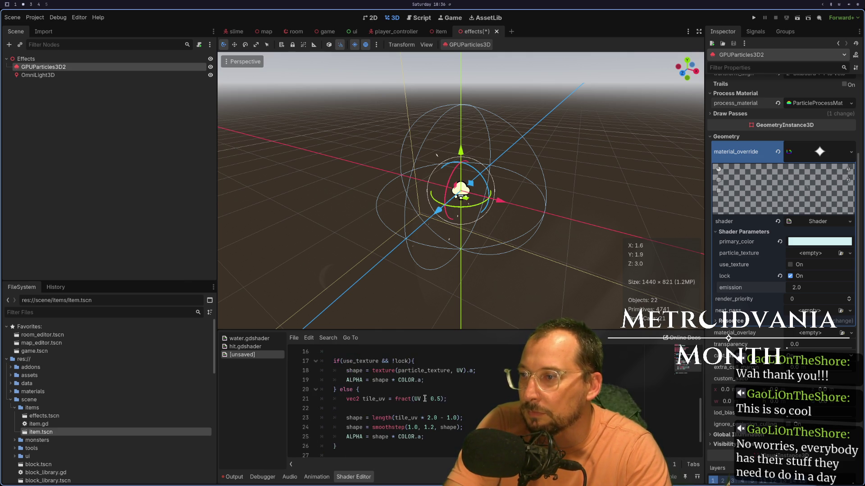
scroll(425, 398, down, 1)
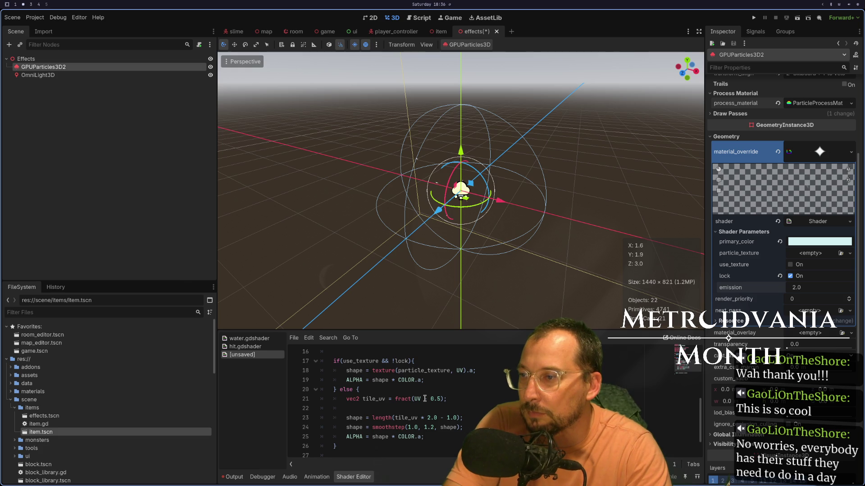
scroll(425, 398, up, 4)
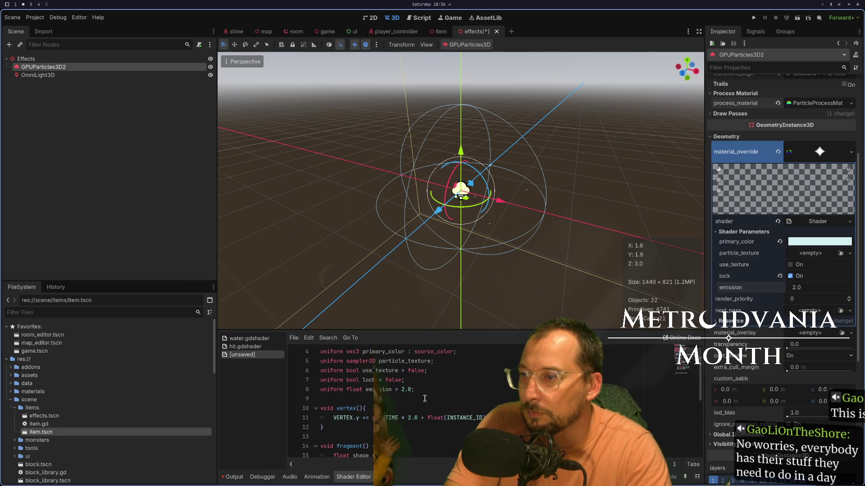
scroll(425, 398, up, 1)
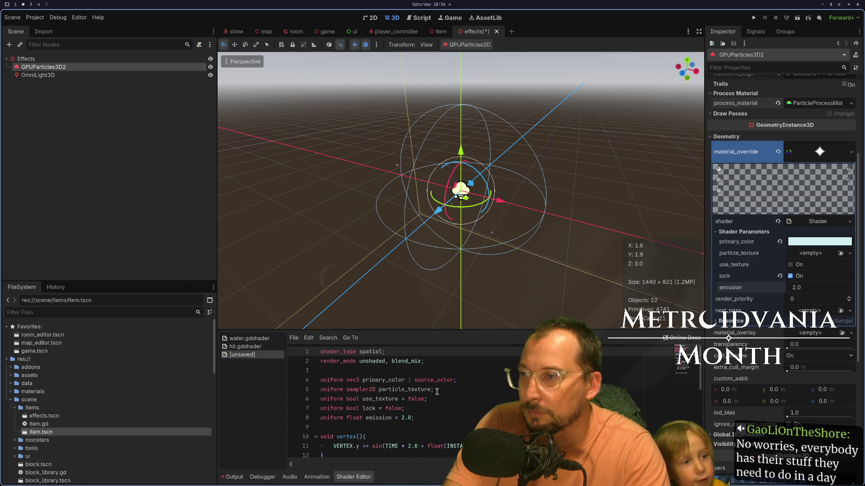
scroll(432, 391, down, 6)
scroll(459, 402, up, 6)
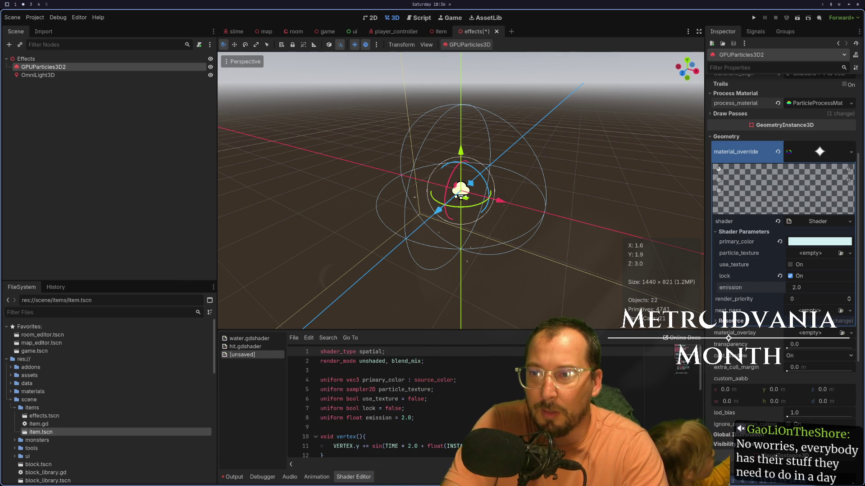
scroll(737, 380, down, 5)
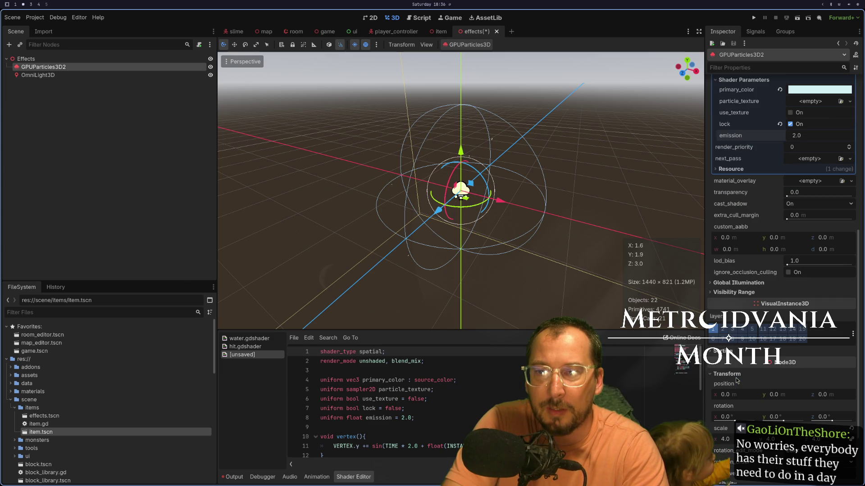
Try a scale of 8 on the particle node, then set it back to 1.0
scroll(741, 417, down, 2)
click(736, 389)
text(5)
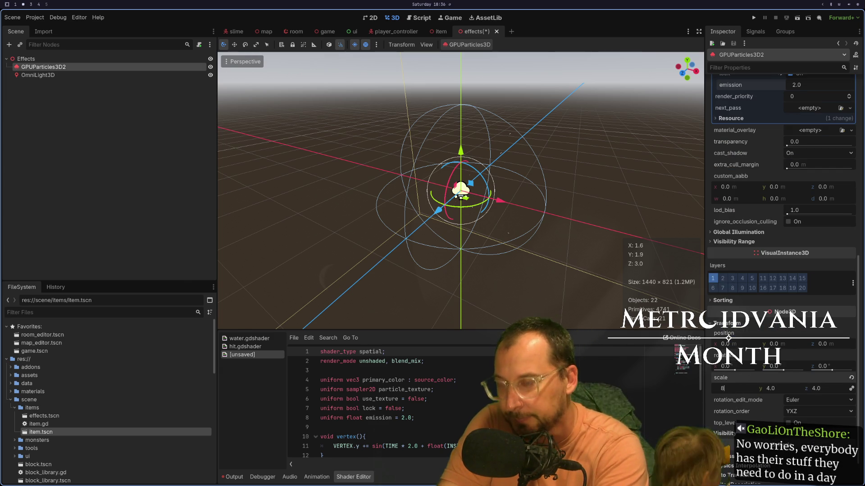
key(BackSpace)
text(8)
key(Tab)
scroll(443, 193, up, 5)
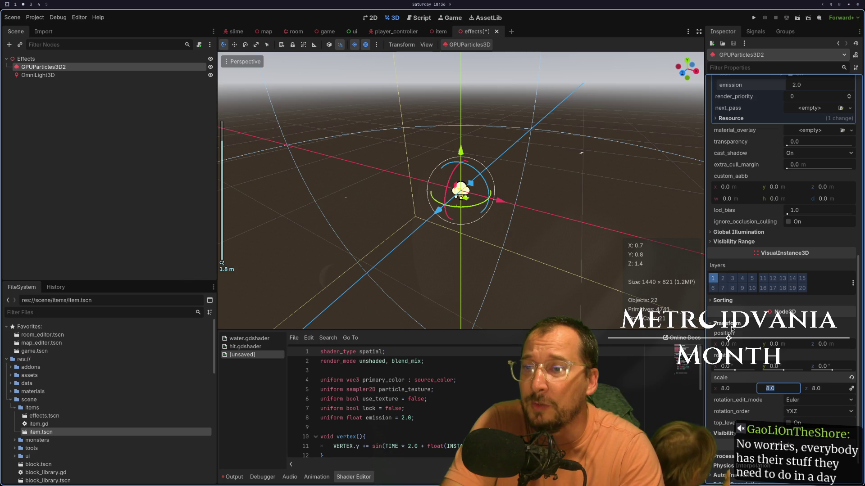
key(Return)
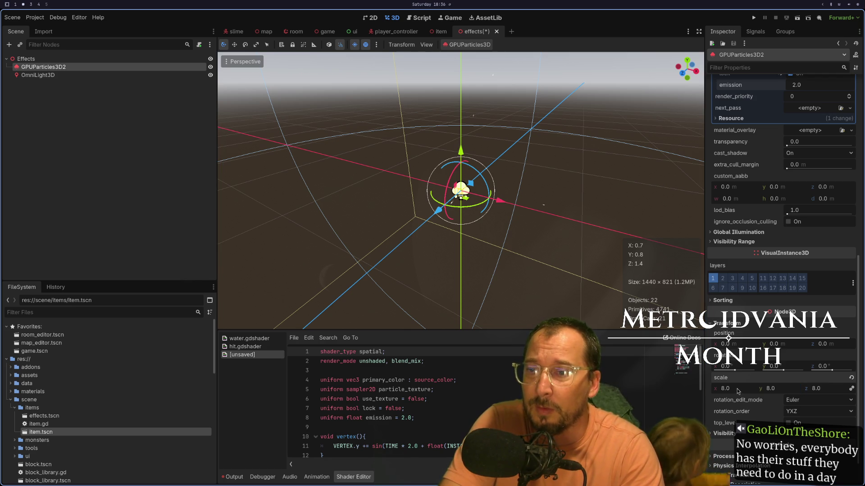
key(Tab)
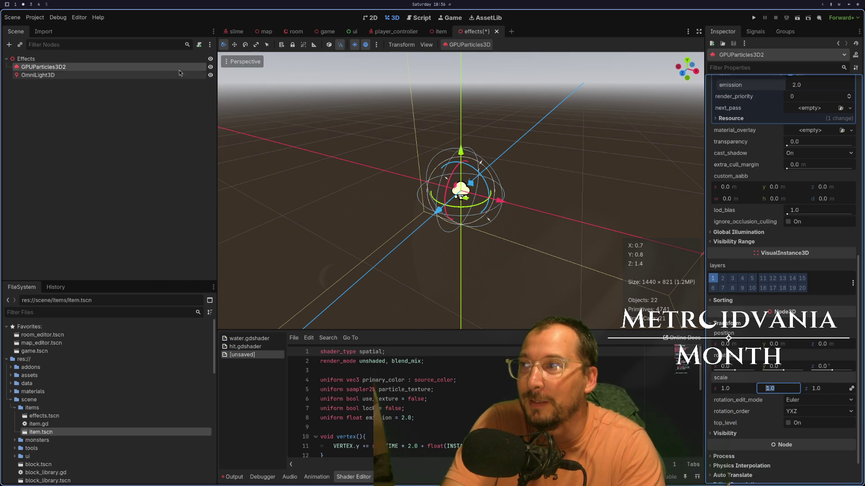
Collapse the Drawing and Process Material sections in the Inspector
scroll(782, 177, up, 10)
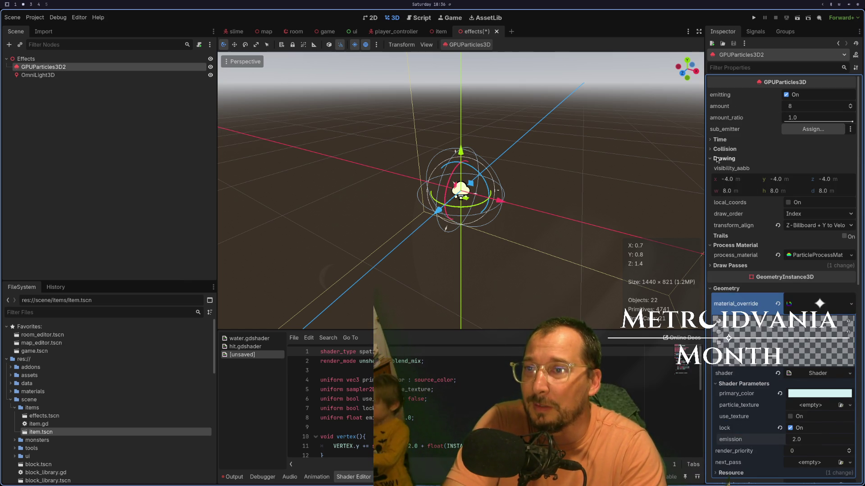
click(724, 159)
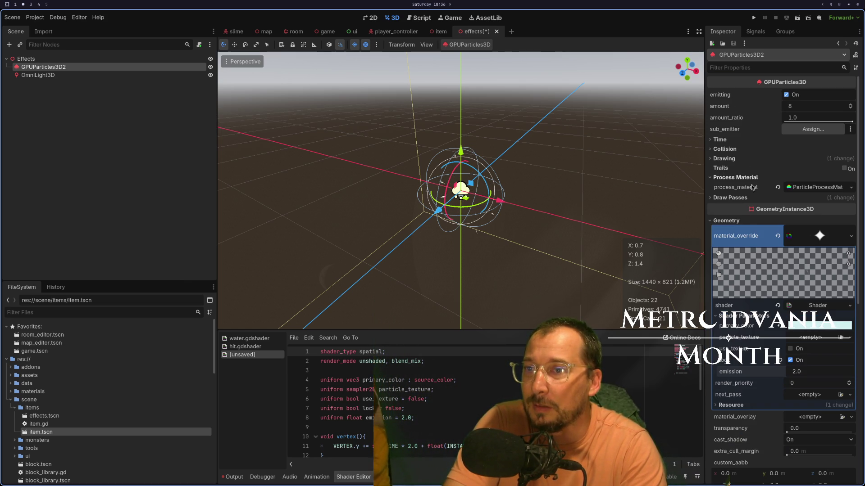
click(815, 187)
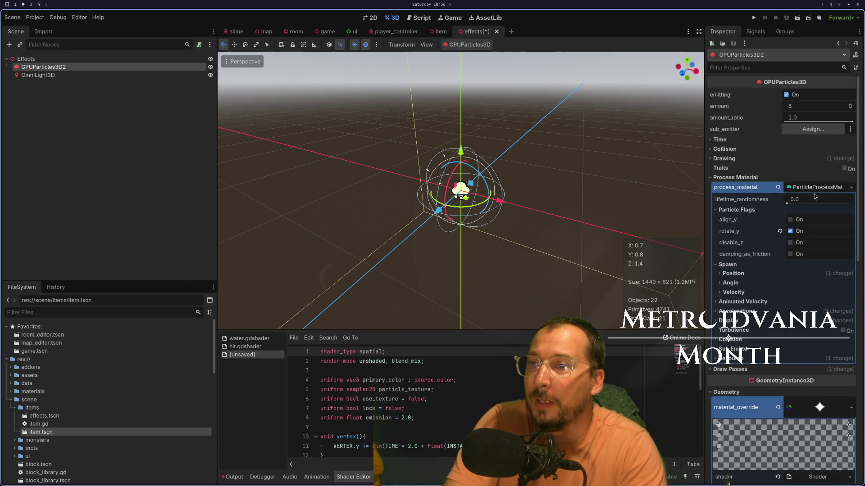
click(818, 188)
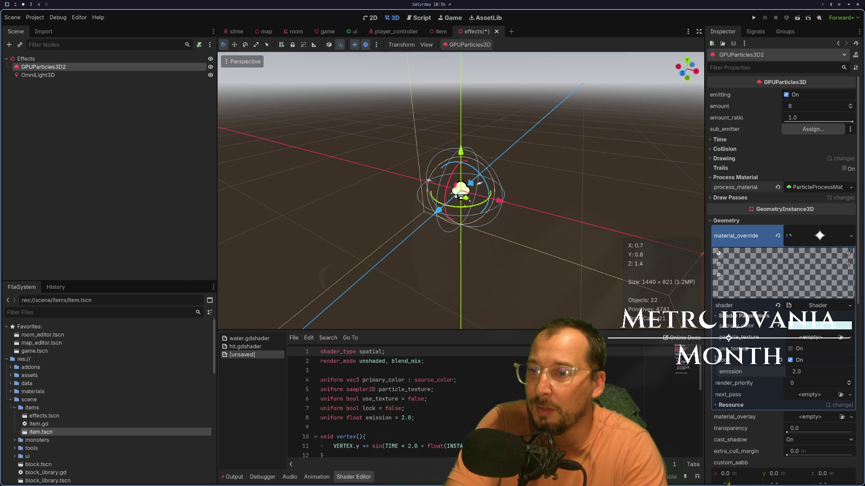
scroll(716, 358, down, 5)
scroll(738, 346, down, 5)
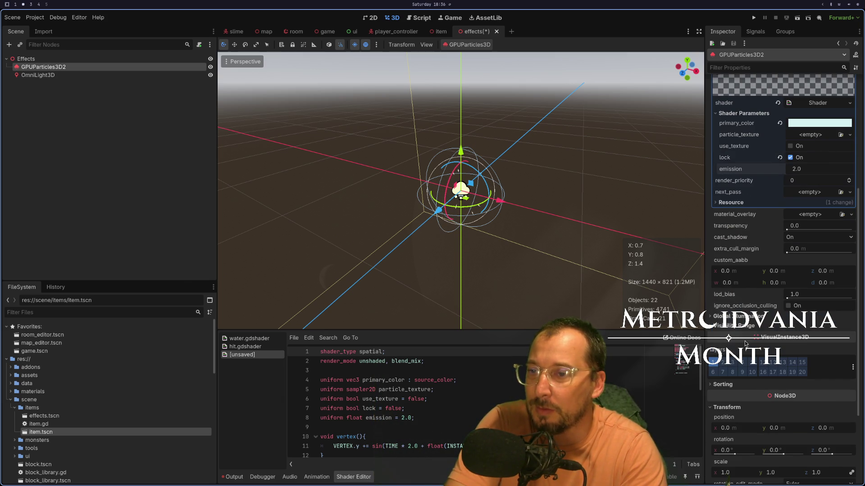
scroll(751, 336, down, 5)
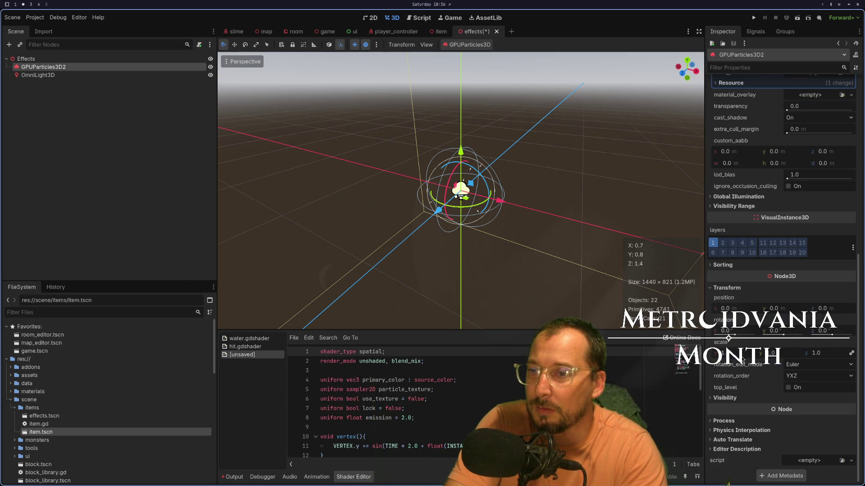
Try a scale of 100, undo back to 1.0, and save the effects scene
click(739, 353)
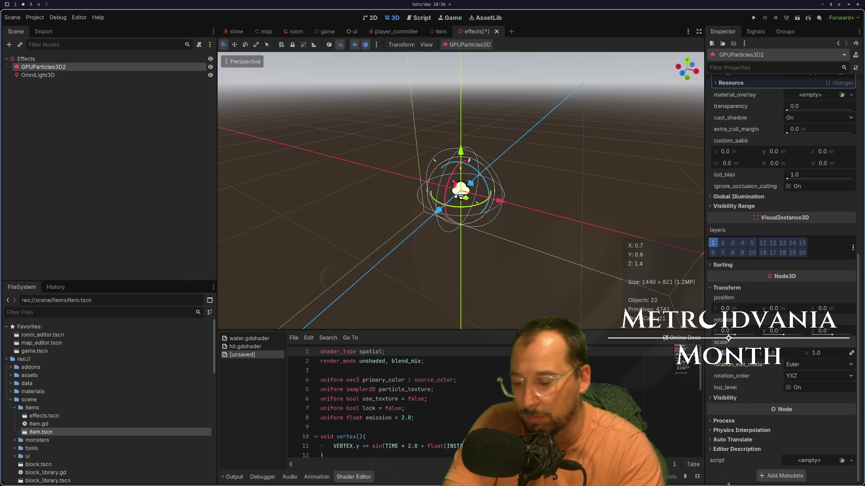
text(100)
key(Tab)
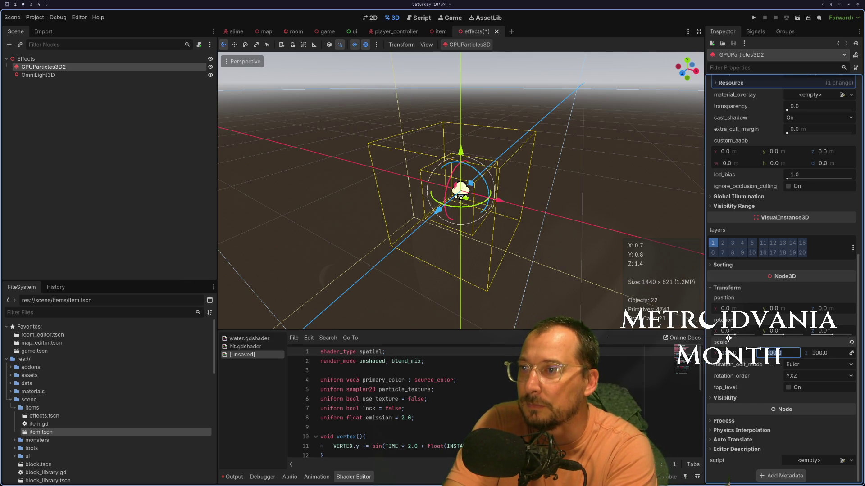
key(Return)
key(ctrl+z)
drag(591, 239, 509, 192)
scroll(504, 188, up, 3)
scroll(504, 189, down, 3)
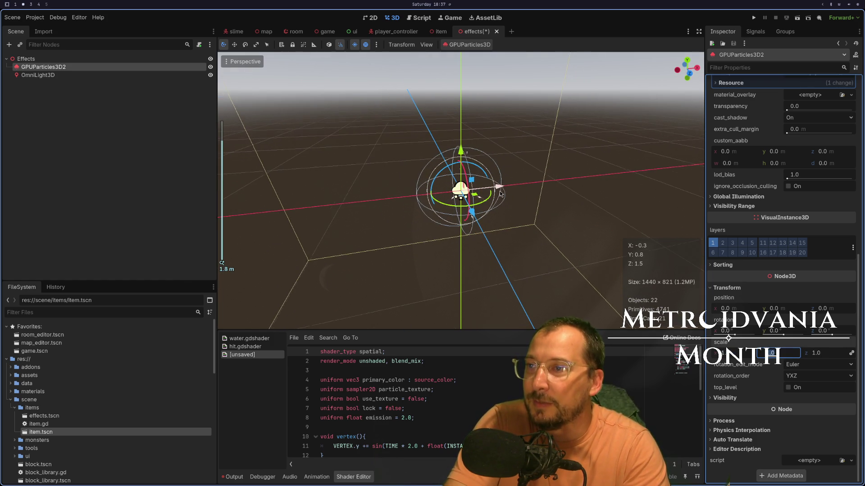
key(ctrl+s)
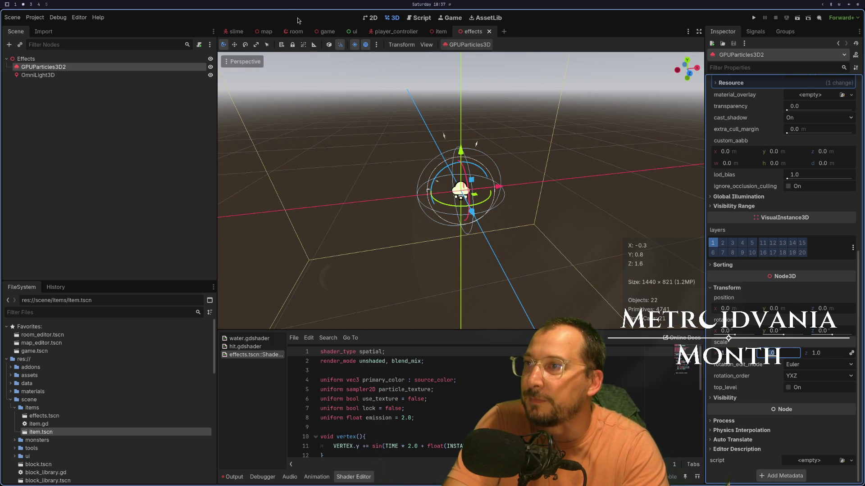
Bring up the game scene and frame its 3D view on the teal potion in the flooded room
click(323, 32)
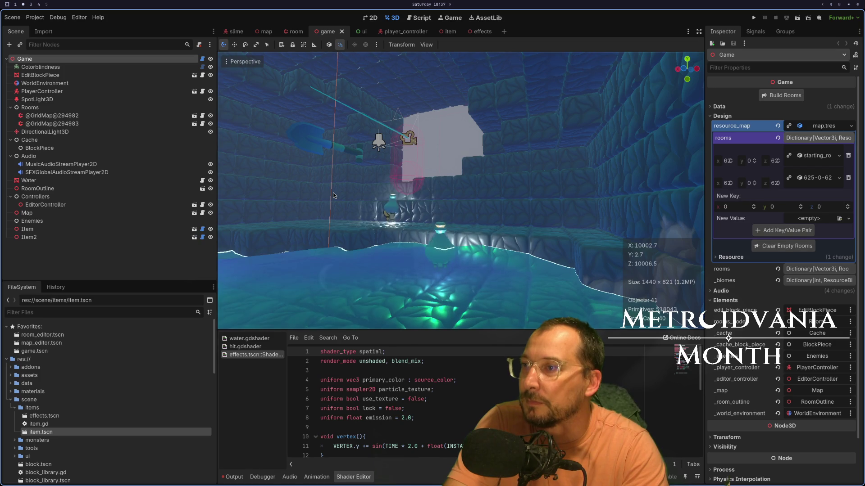
scroll(380, 197, up, 4)
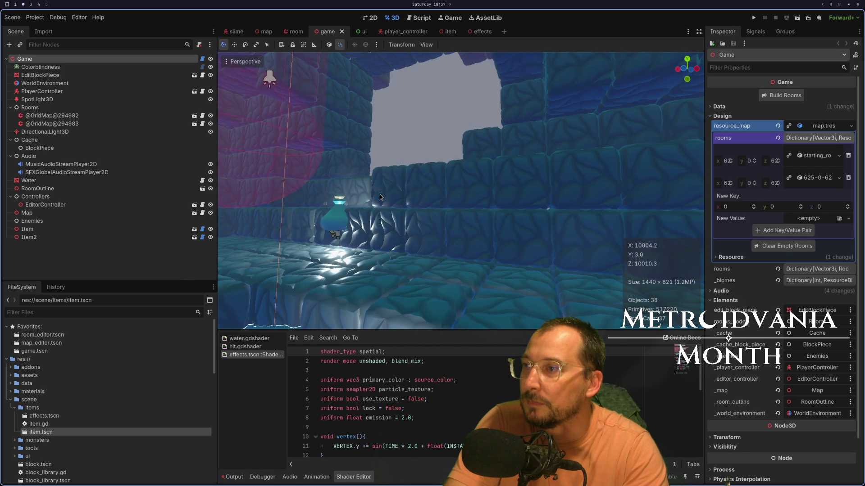
mouse_move(380, 193)
mouse_down()
mouse_move(396, 196)
mouse_move(391, 212)
mouse_up()
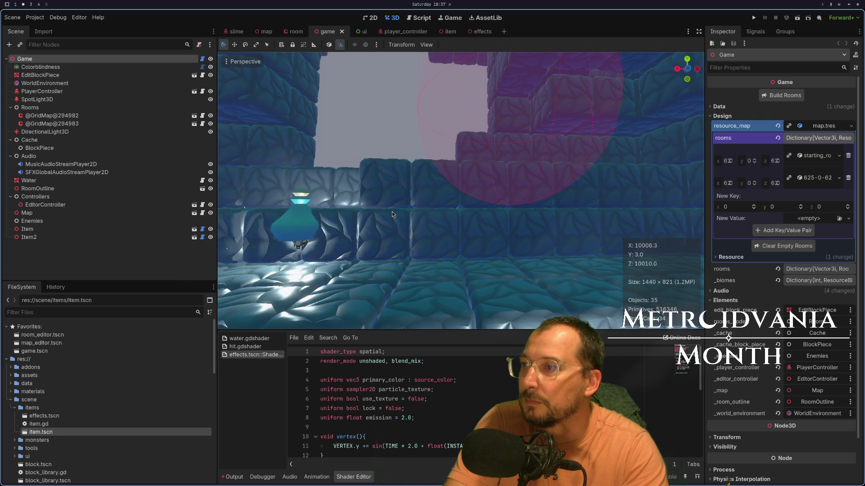
mouse_move(392, 212)
mouse_down()
mouse_move(404, 266)
mouse_move(401, 259)
mouse_up()
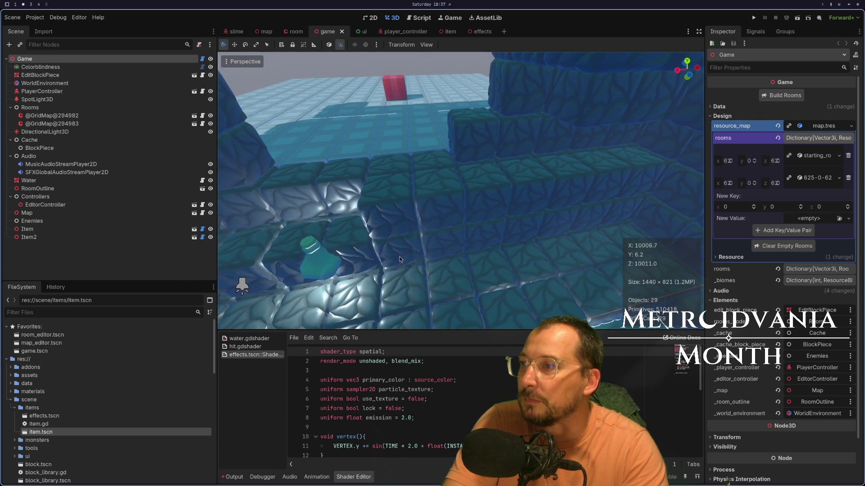
Glance at the code editor and browser workspaces, then come back to the Godot editor
key(super+1)
key(super+2)
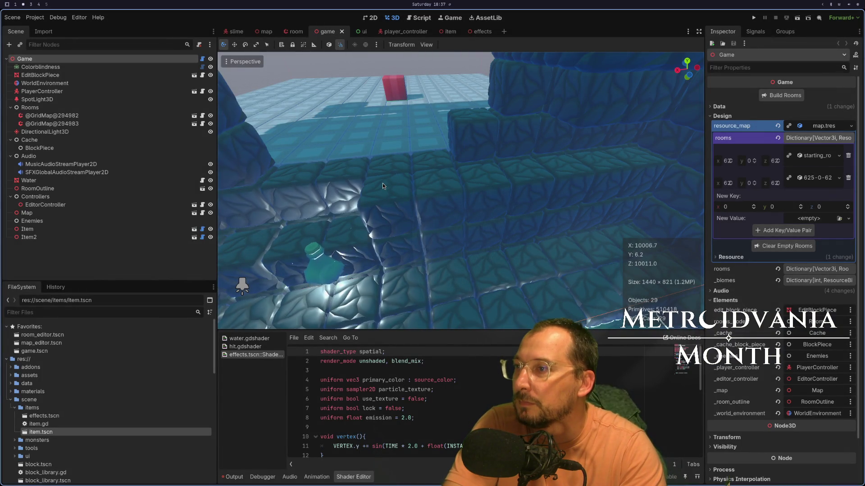
key(super+3)
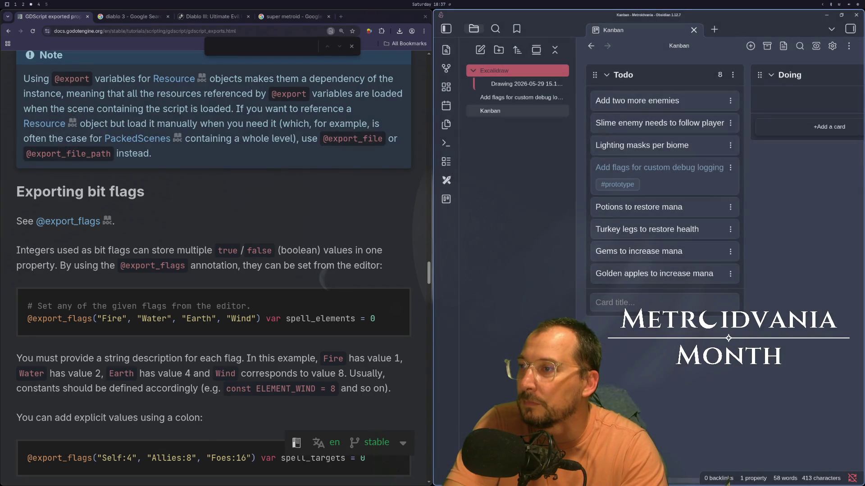
key(super+4)
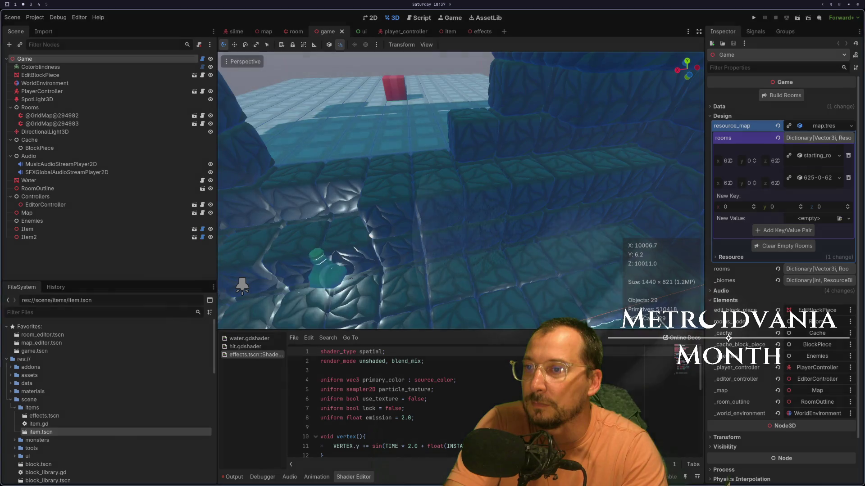
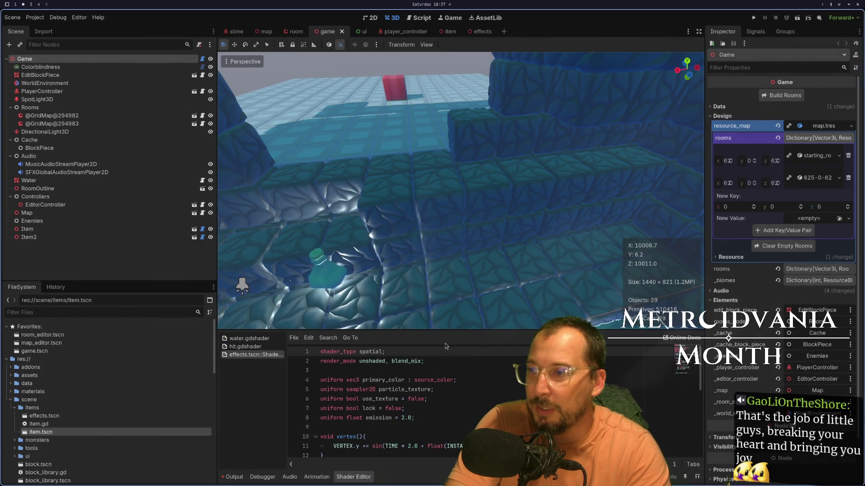
Look over the potion item scene's Item root node, then bring up the effects scene
scroll(464, 387, down, 3)
scroll(332, 361, up, 3)
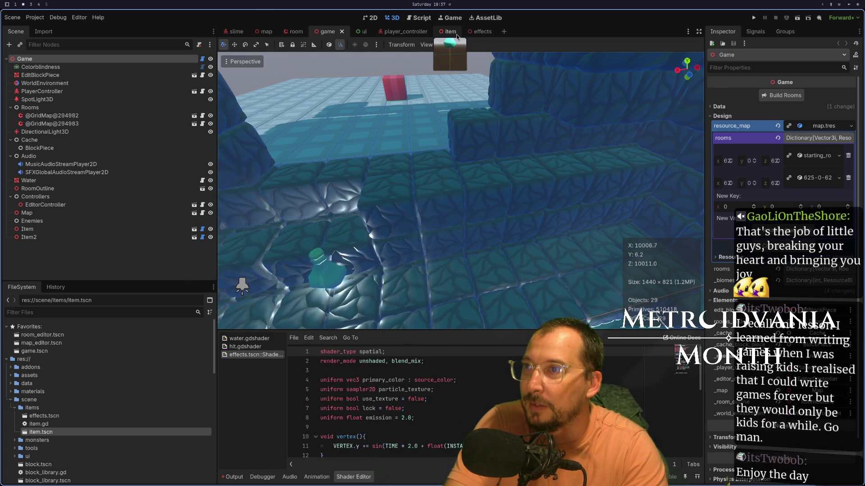
click(195, 229)
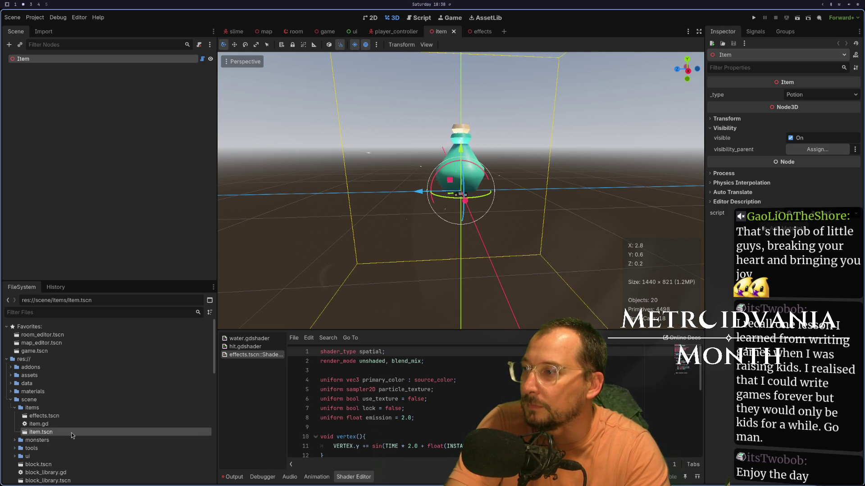
click(111, 184)
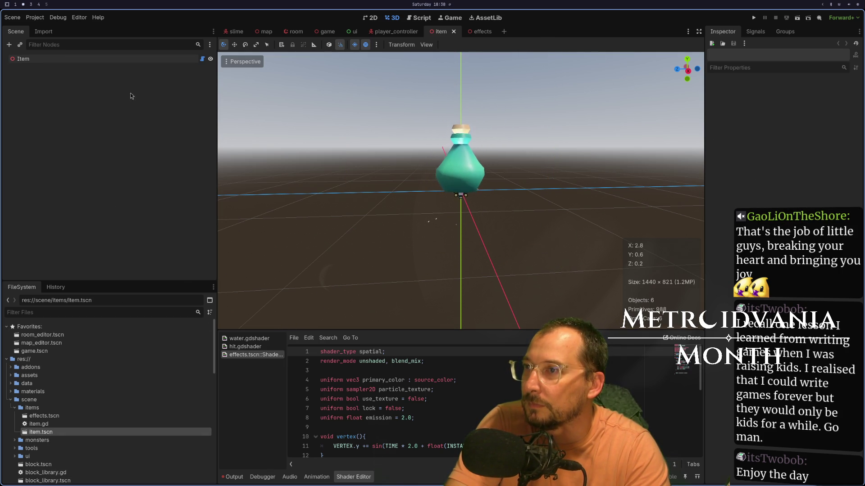
click(100, 59)
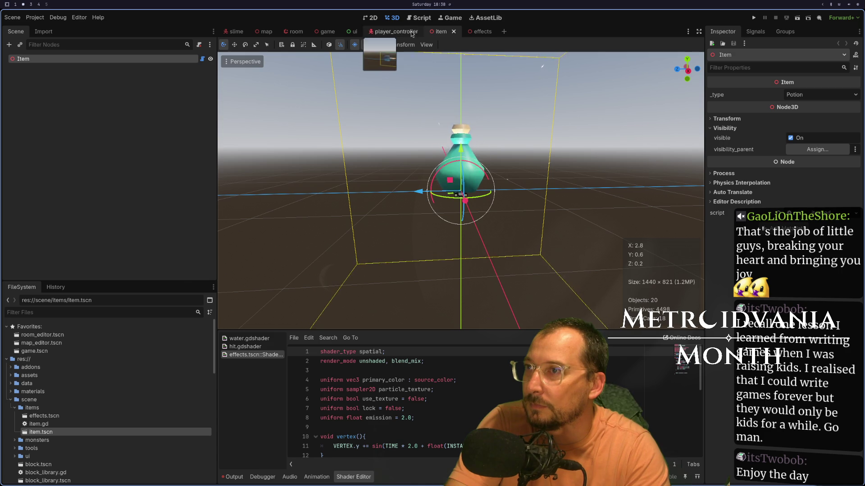
click(475, 32)
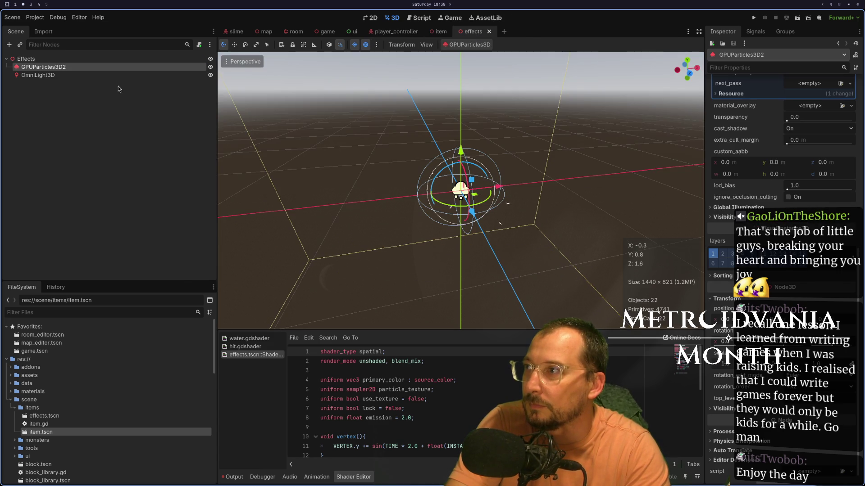
click(108, 59)
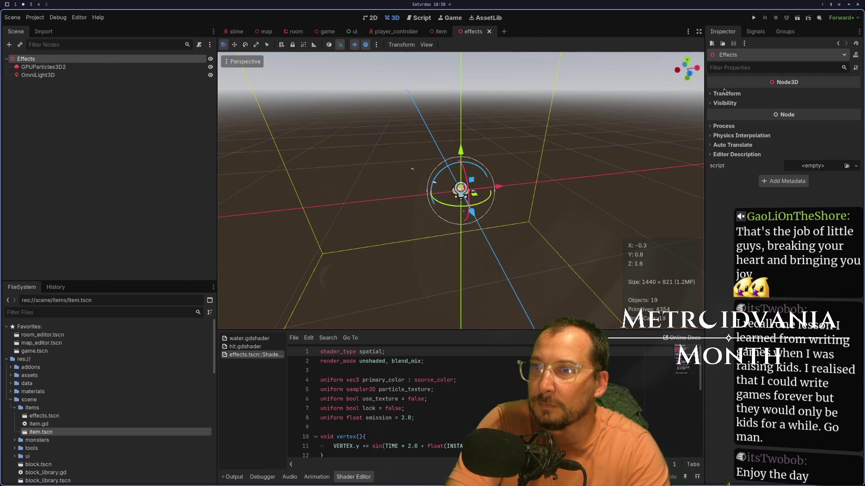
click(726, 93)
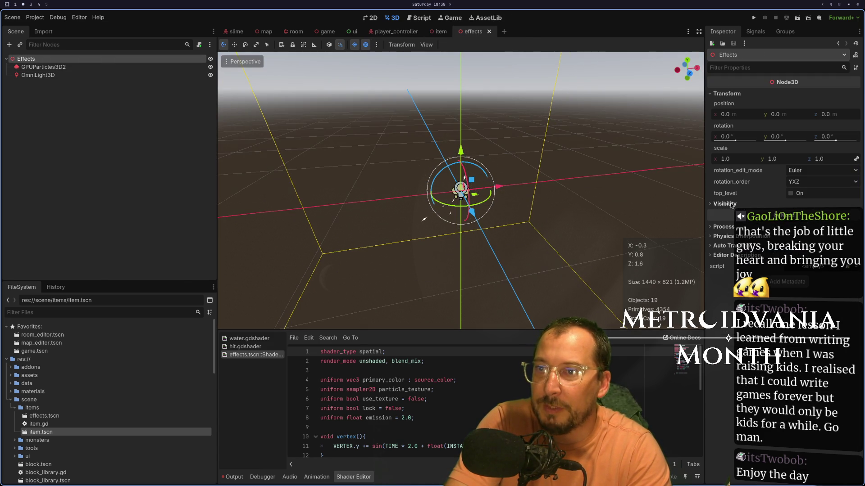
click(741, 158)
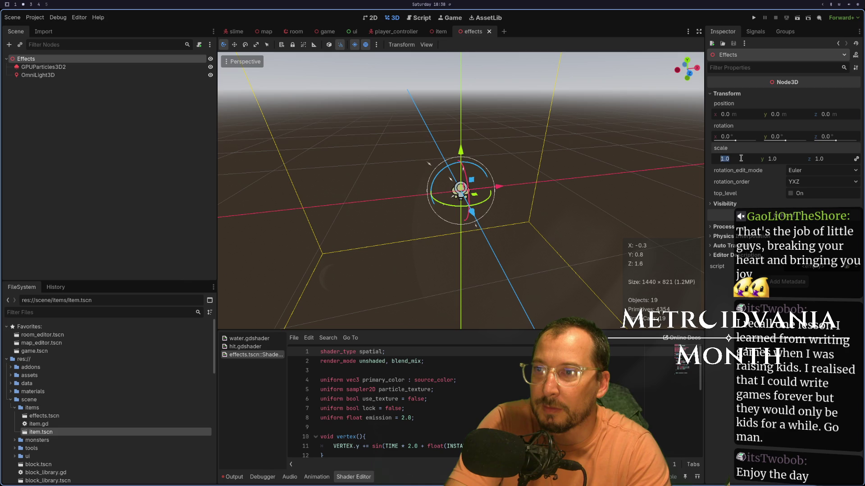
text(2)
key(Tab)
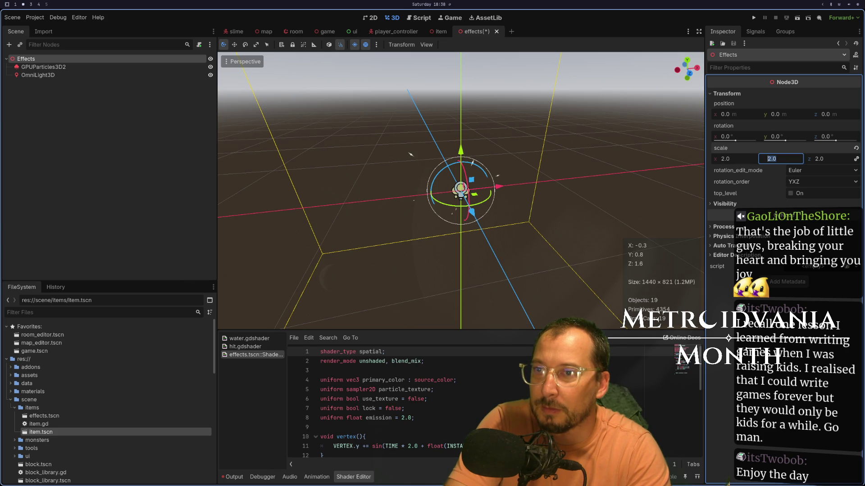
click(736, 162)
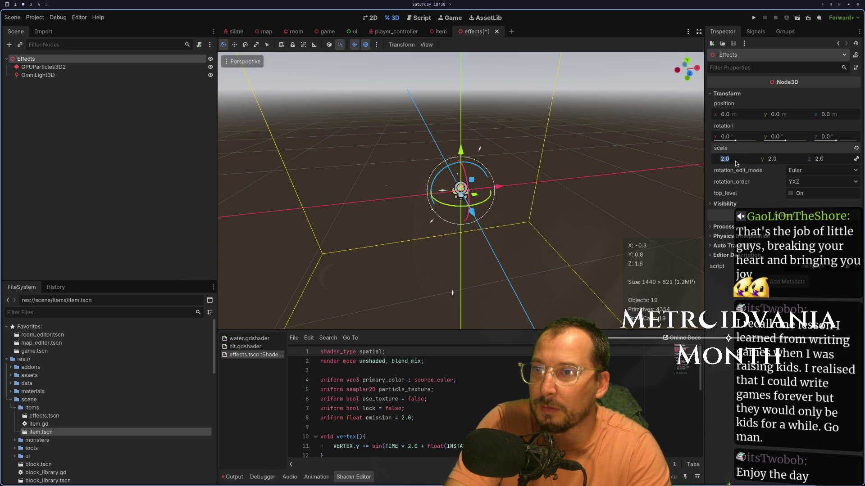
key(Tab)
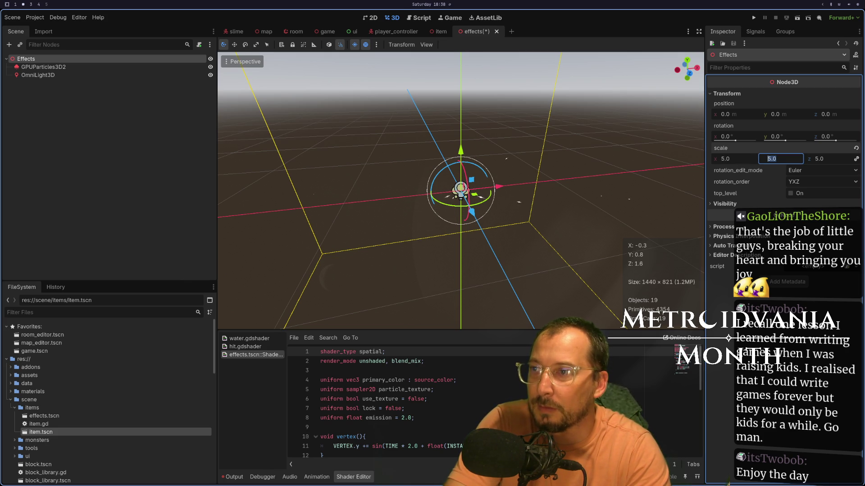
scroll(478, 197, up, 2)
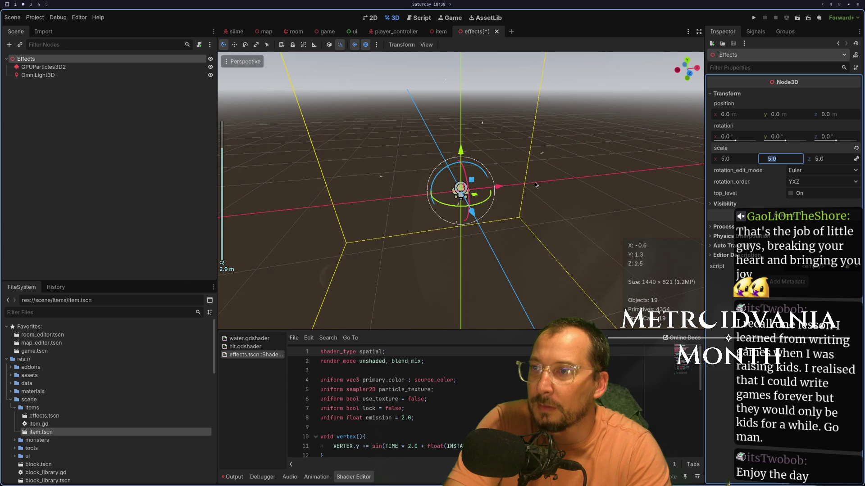
scroll(535, 185, down, 4)
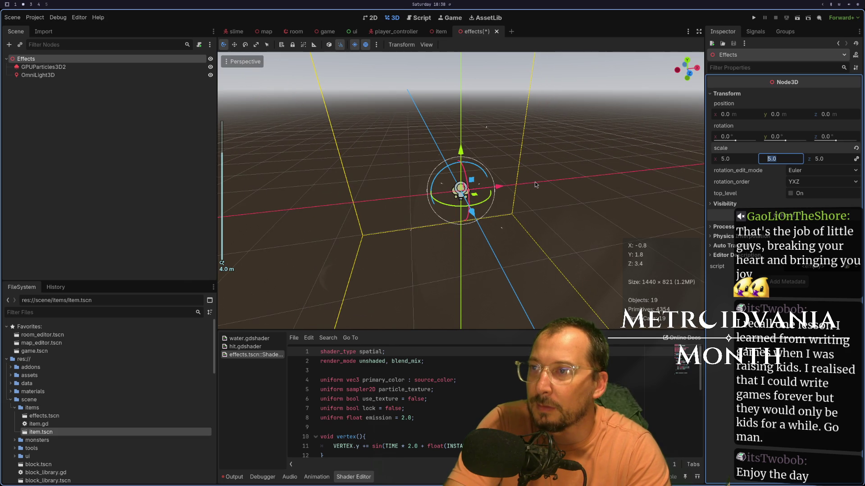
click(725, 158)
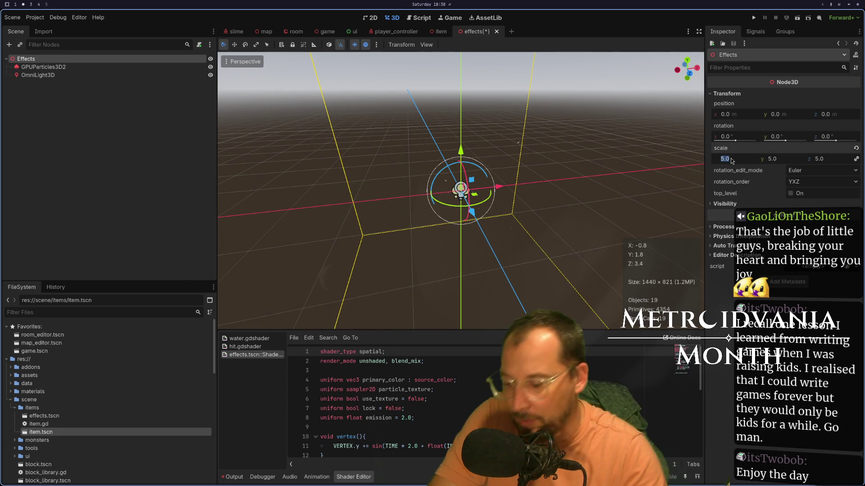
text(0.5)
key(Tab)
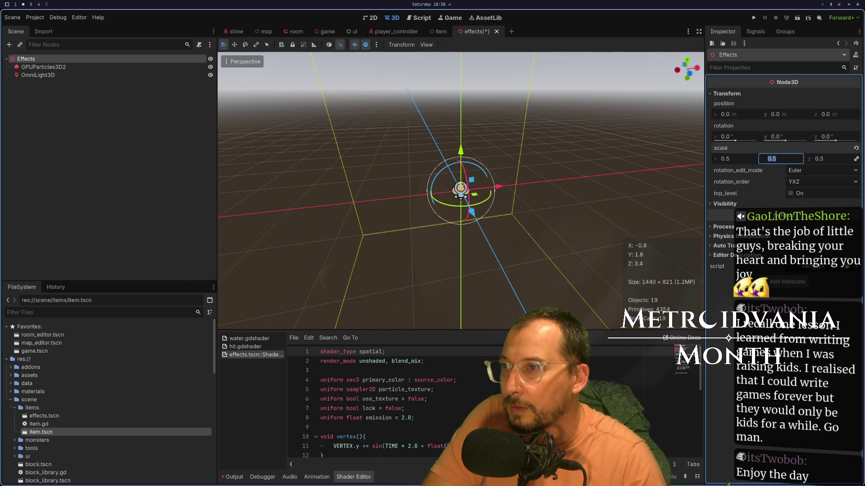
scroll(591, 194, up, 8)
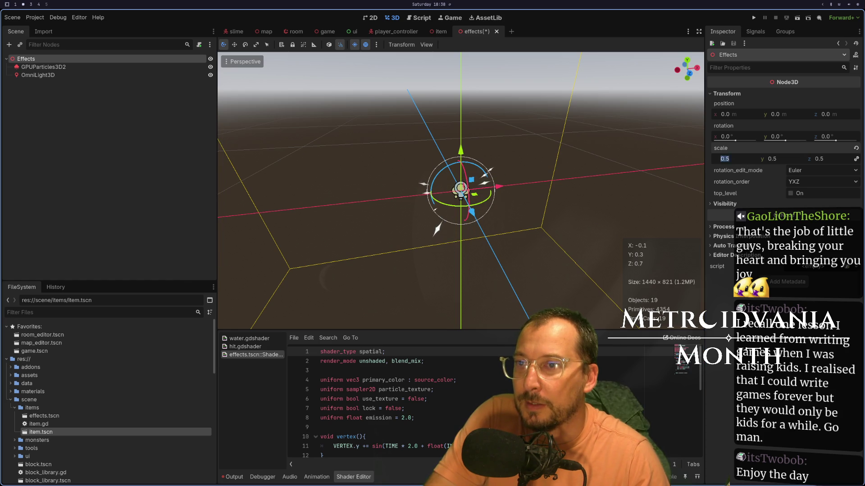
text(1)
key(Return)
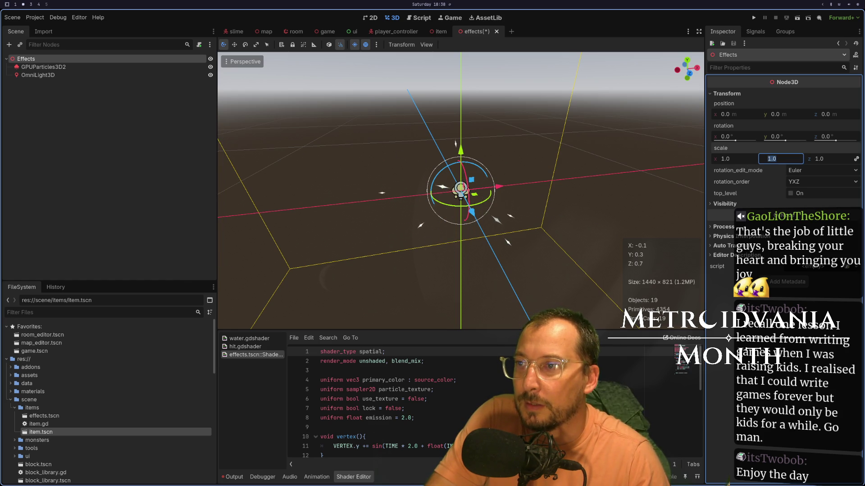
scroll(460, 156, up, 3)
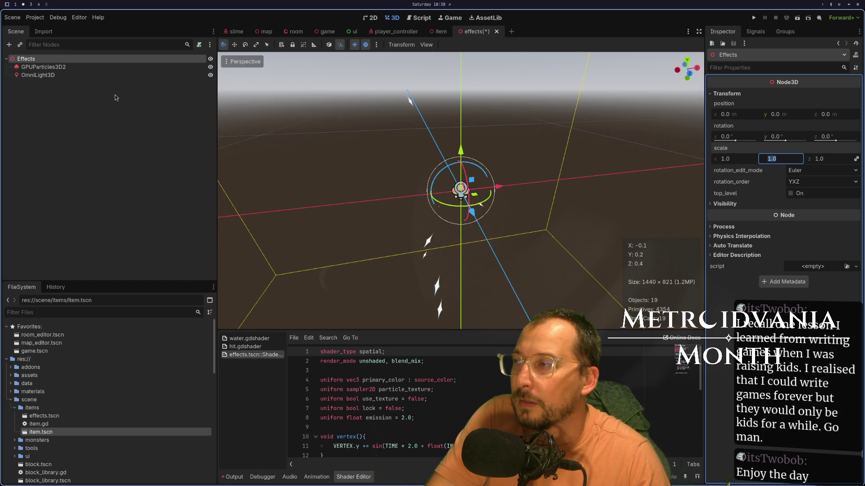
click(56, 68)
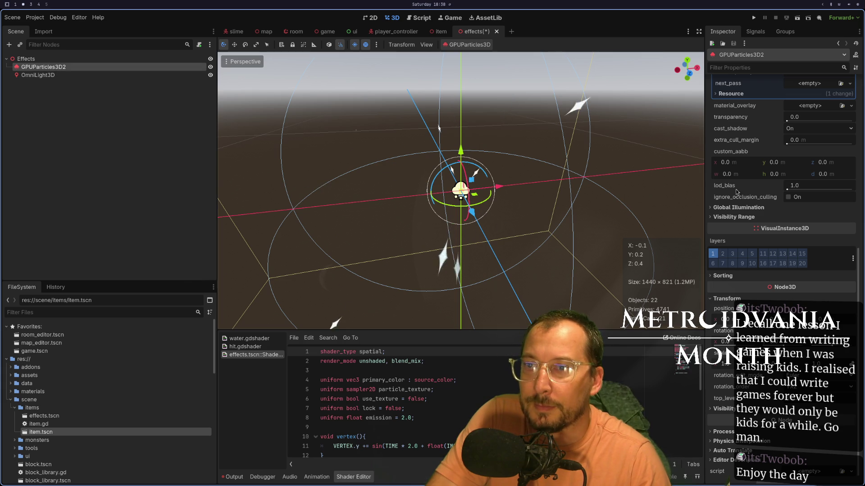
In the particles' material_override shader parameters, assign icon.svg as particle_texture, then clear it
scroll(742, 208, up, 5)
scroll(743, 208, up, 2)
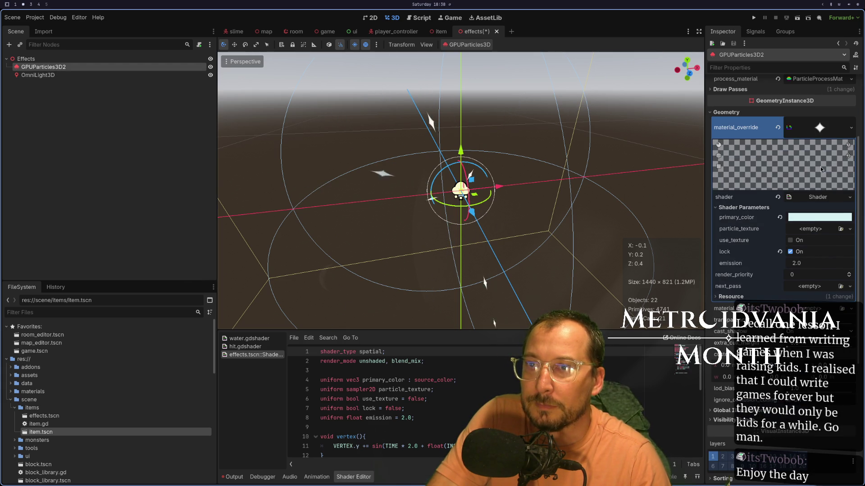
click(815, 131)
click(820, 123)
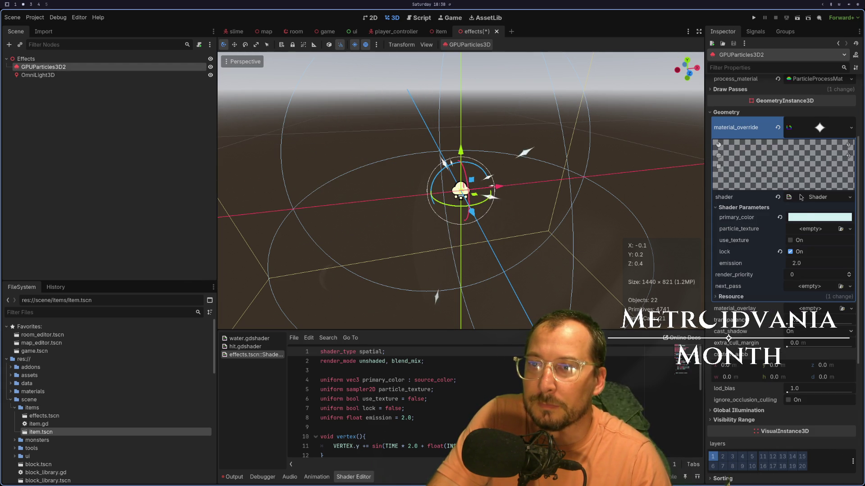
click(810, 230)
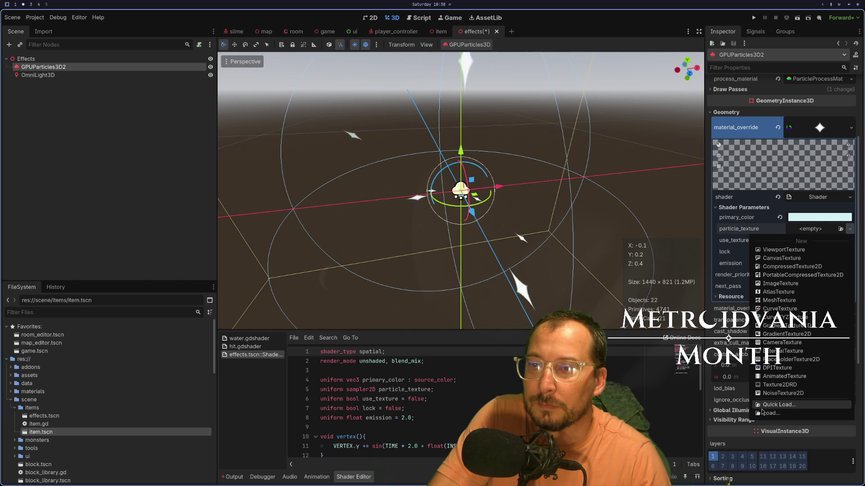
click(779, 405)
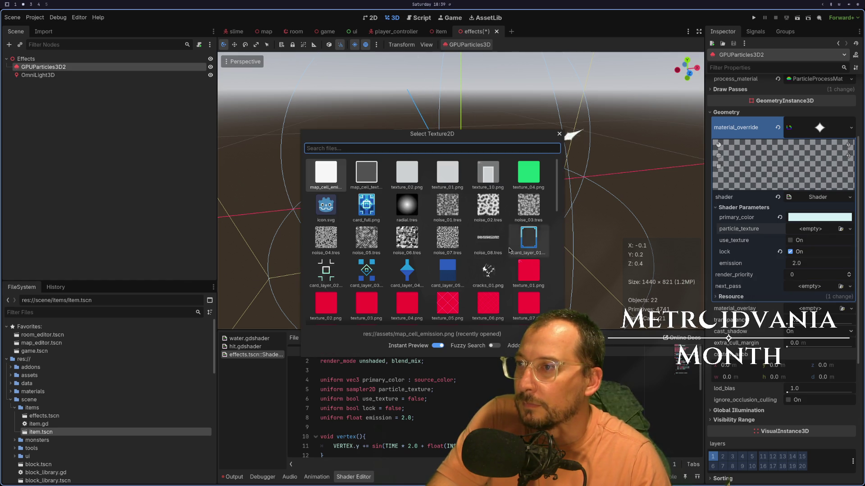
double_click(326, 205)
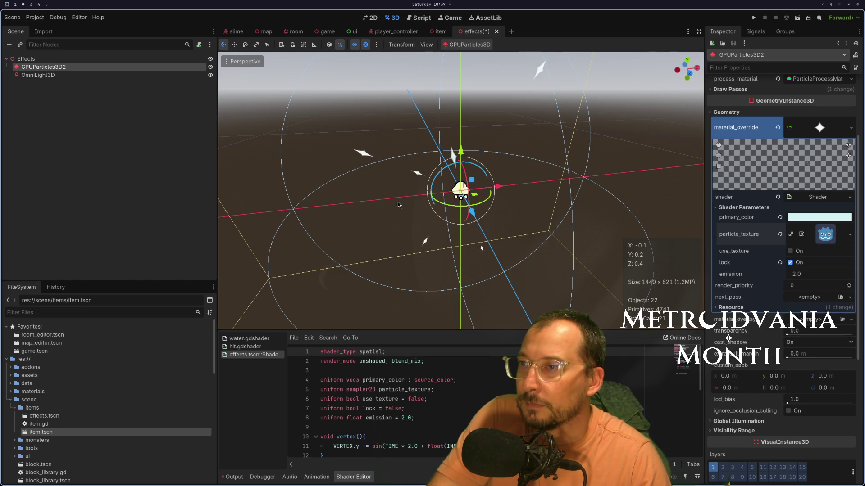
click(780, 240)
Make the particles' primary_color yellow (fff700) and return to the game scene
click(809, 218)
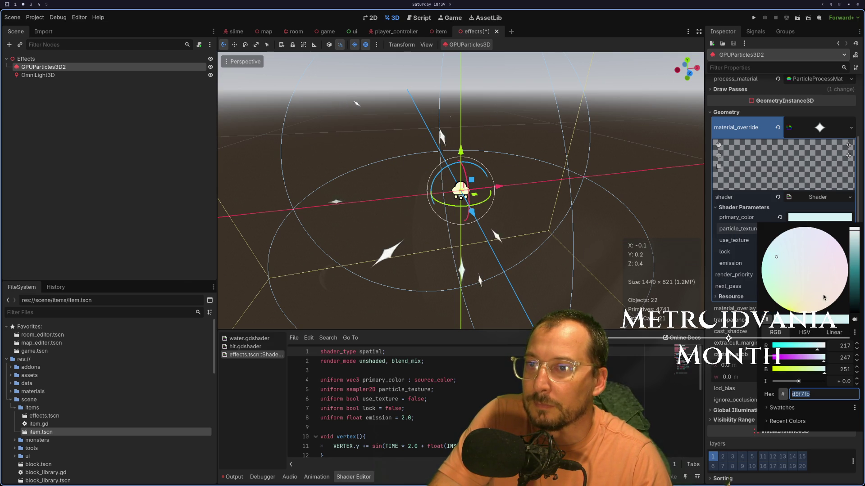
mouse_move(810, 346)
mouse_down()
mouse_move(768, 350)
mouse_move(829, 347)
mouse_move(765, 375)
mouse_up()
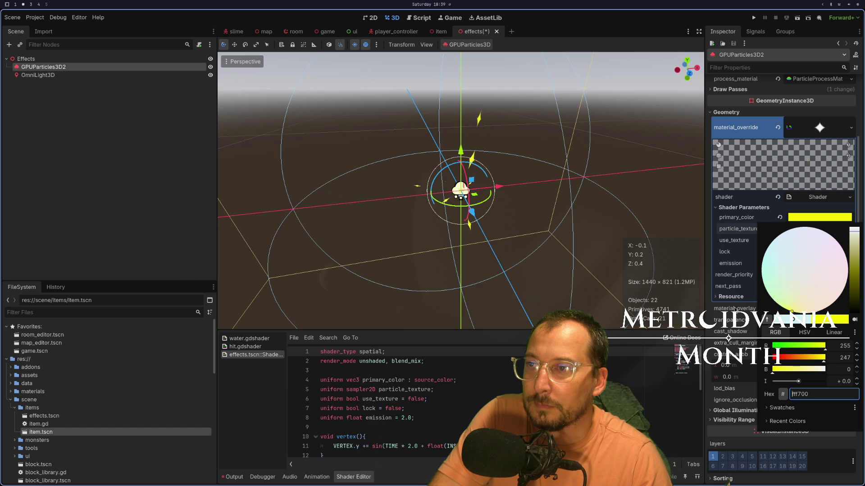
click(728, 221)
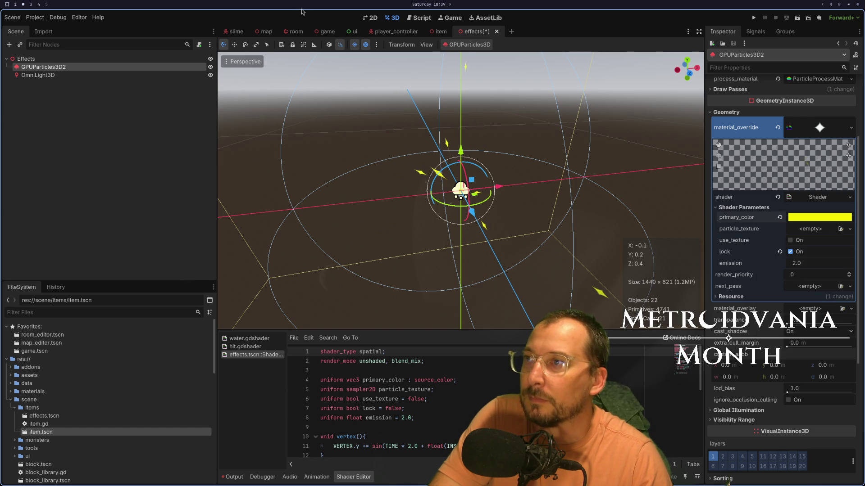
click(320, 33)
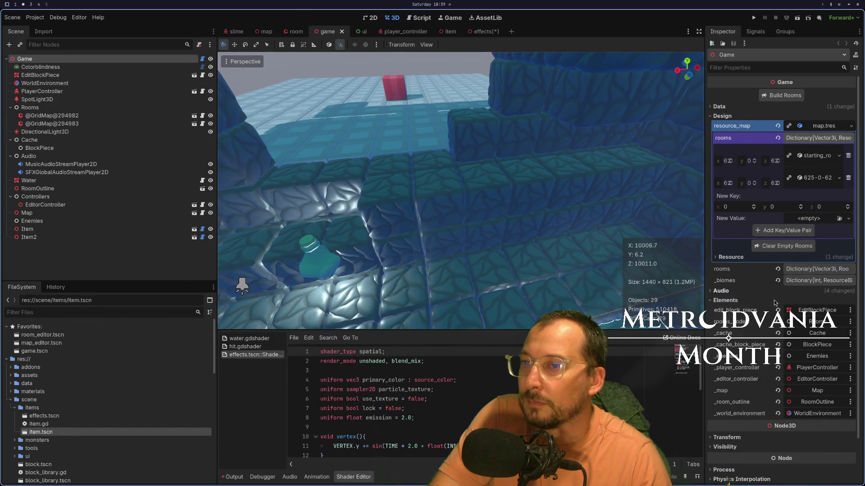
In the effects scene, change the particles' primary_color to cyan (R 0, B 255)
click(477, 32)
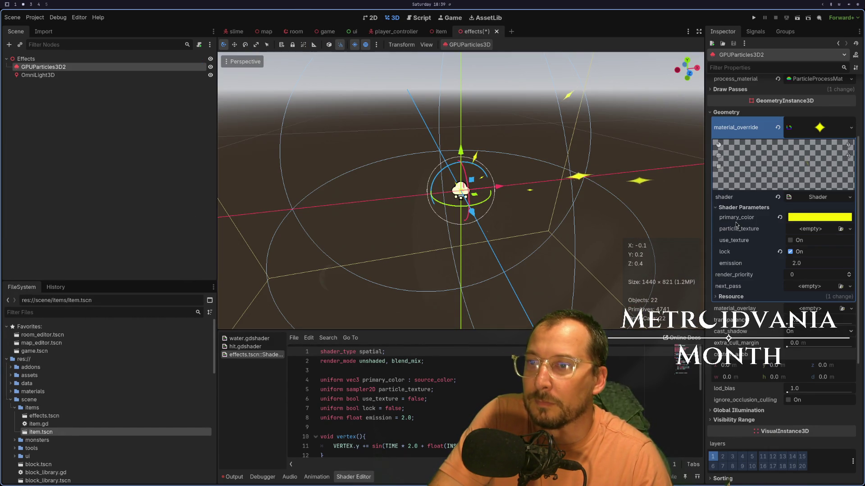
click(794, 220)
drag(823, 345, 762, 351)
mouse_move(819, 372)
mouse_down()
mouse_move(829, 375)
mouse_move(813, 362)
mouse_move(826, 357)
mouse_up()
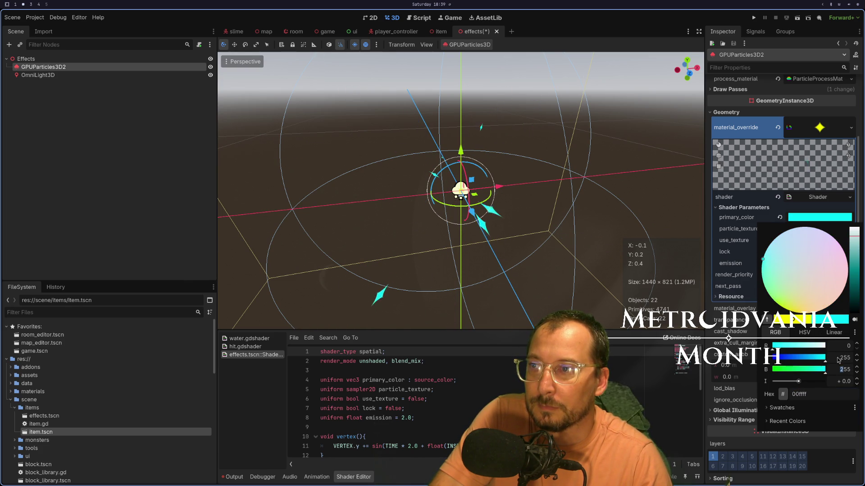
Check the game scene from a level room view, then close the effects scene
click(339, 35)
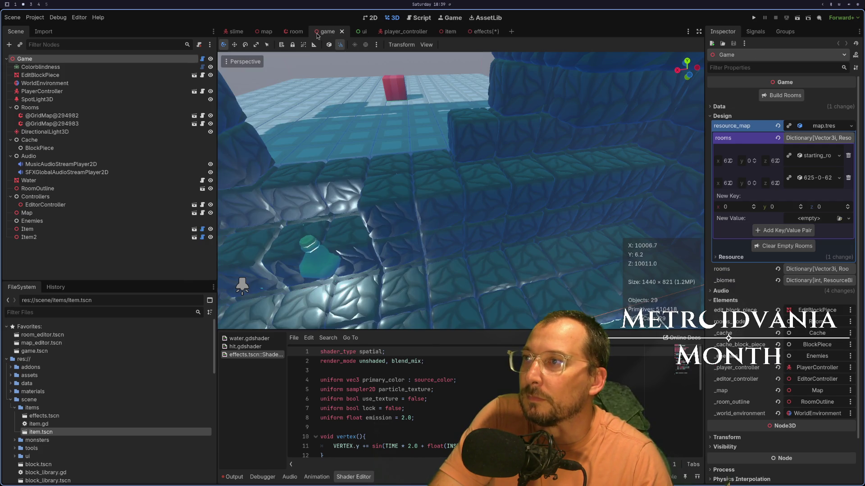
mouse_move(380, 197)
mouse_down()
mouse_move(436, 251)
mouse_move(504, 222)
mouse_move(446, 198)
mouse_up()
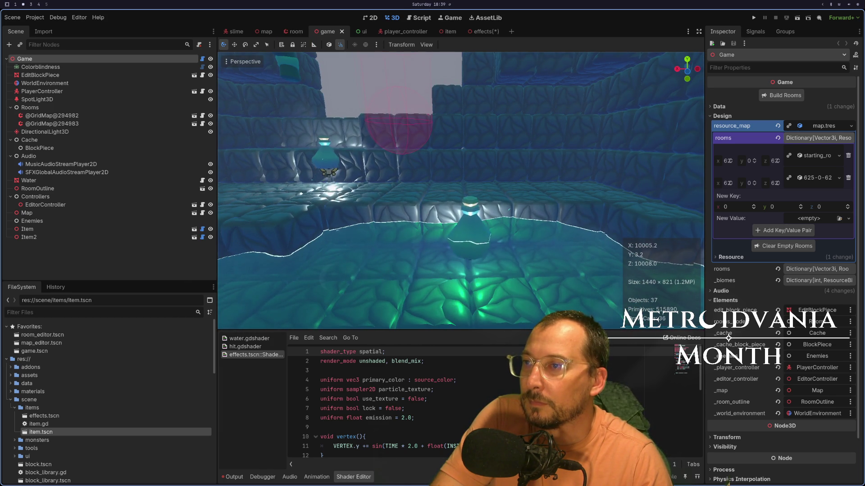
scroll(485, 203, down, 5)
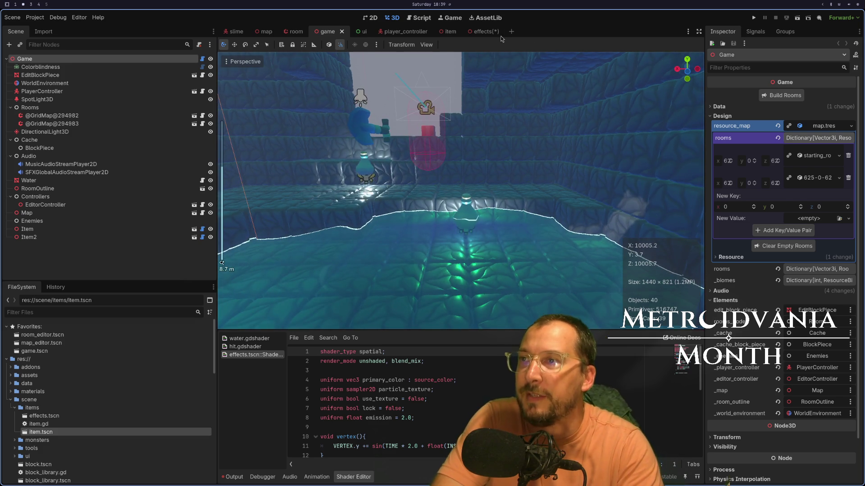
click(473, 31)
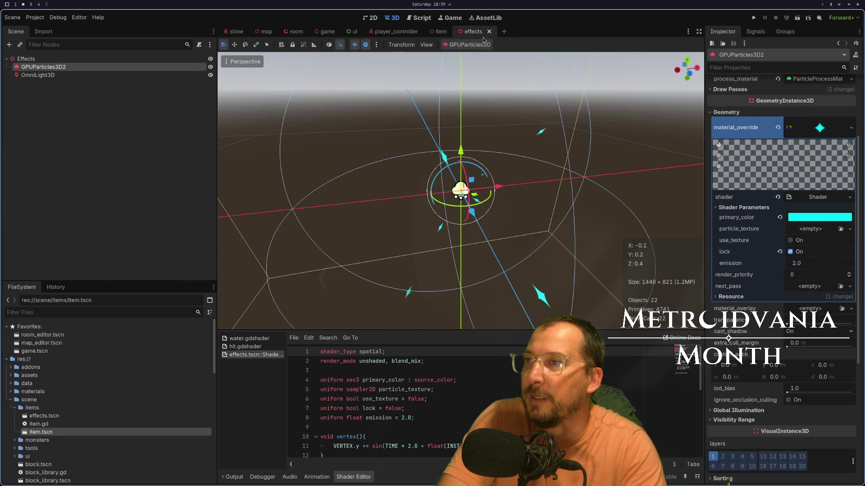
click(488, 31)
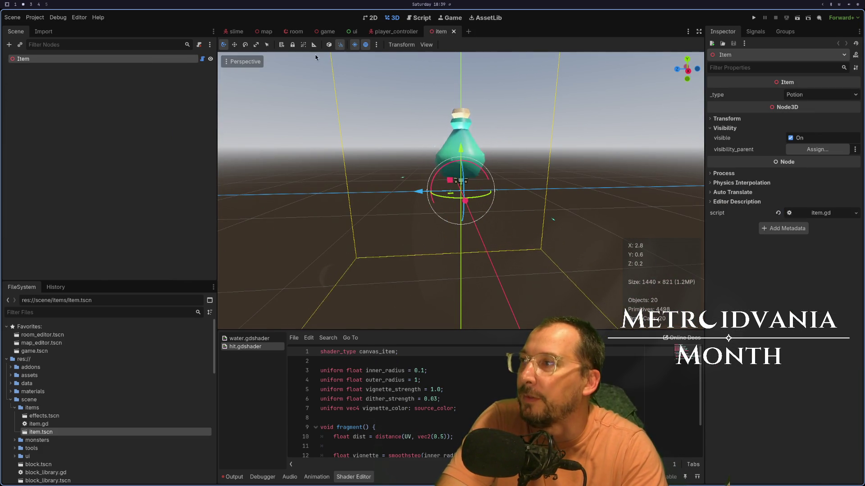
Set the Item's _type to Food, reopen item.tscn to view the meat model, then go to Neovim
click(800, 95)
click(804, 116)
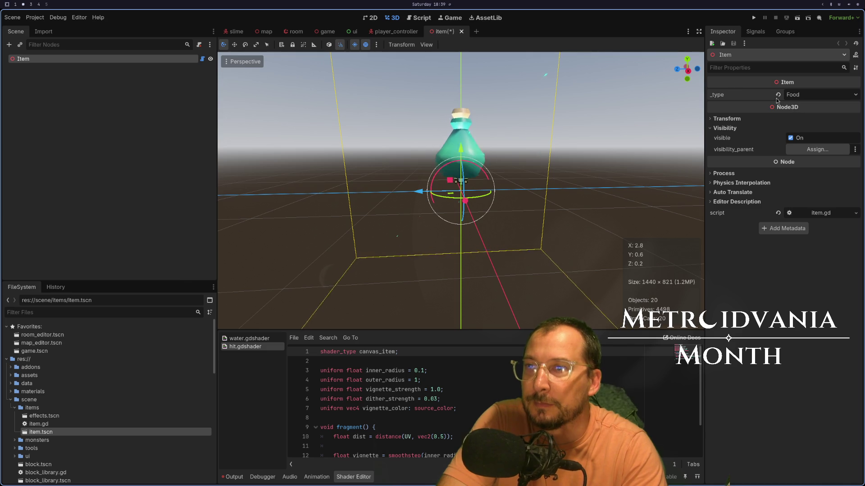
click(453, 31)
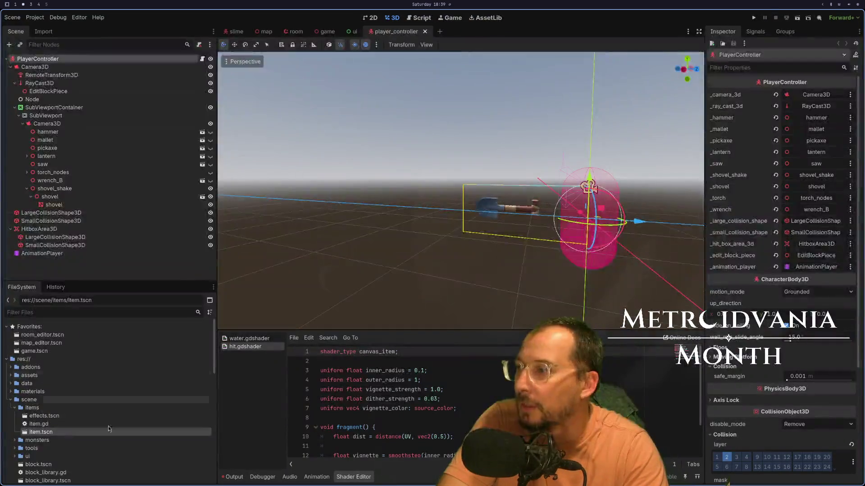
double_click(87, 438)
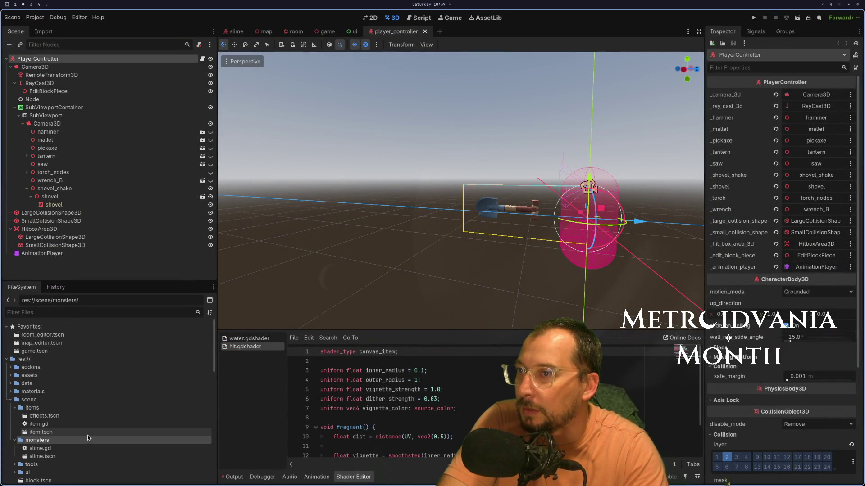
double_click(85, 433)
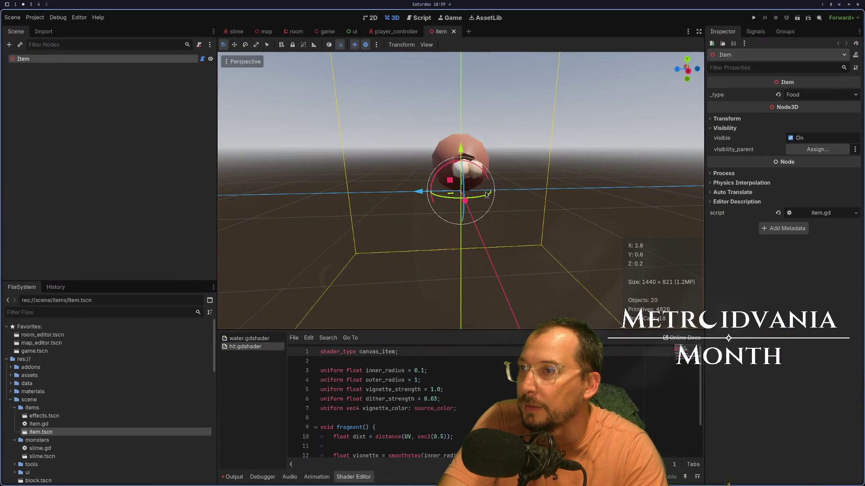
drag(615, 216, 555, 231)
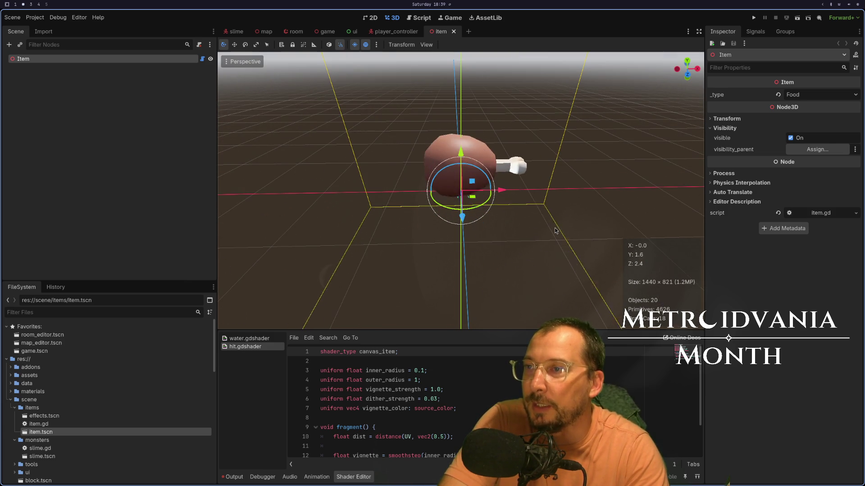
key(super+1)
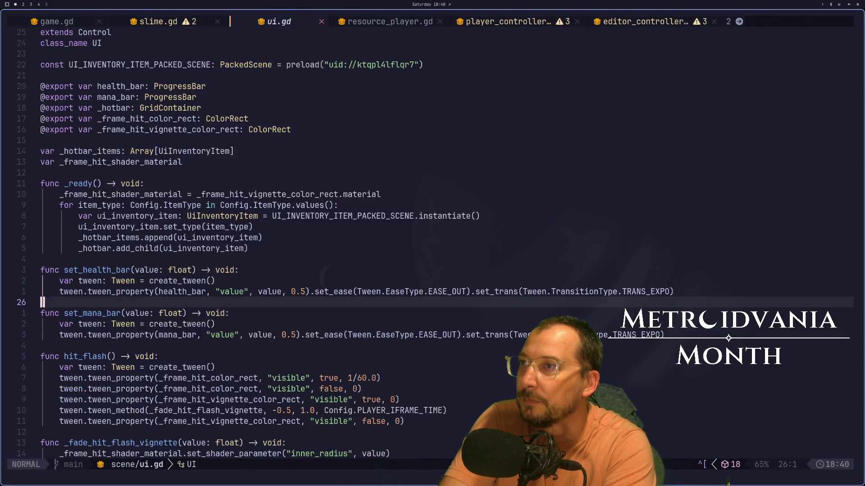
key(shift+l)
key(shift+l)
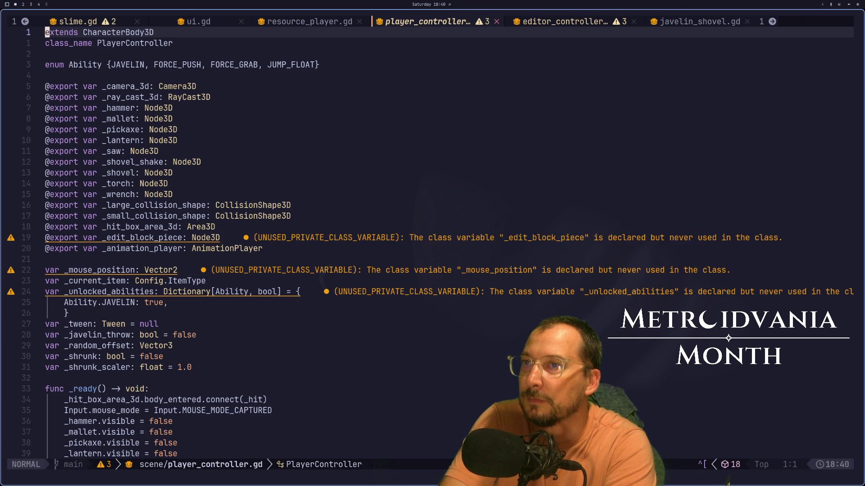
key(shift+l)
key(super+2)
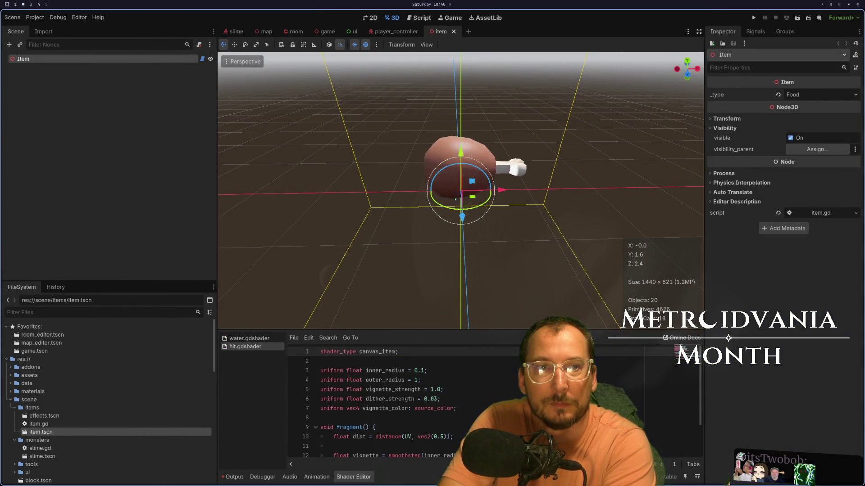
key(super+1)
key(super+4)
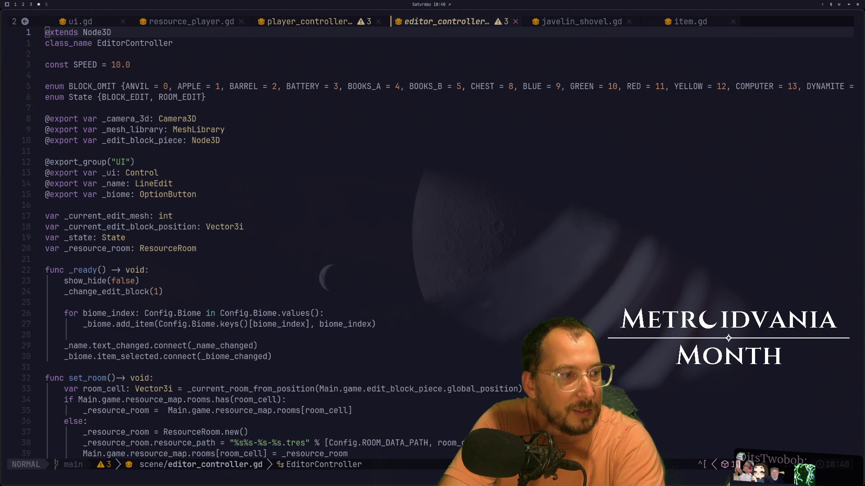
click(462, 21)
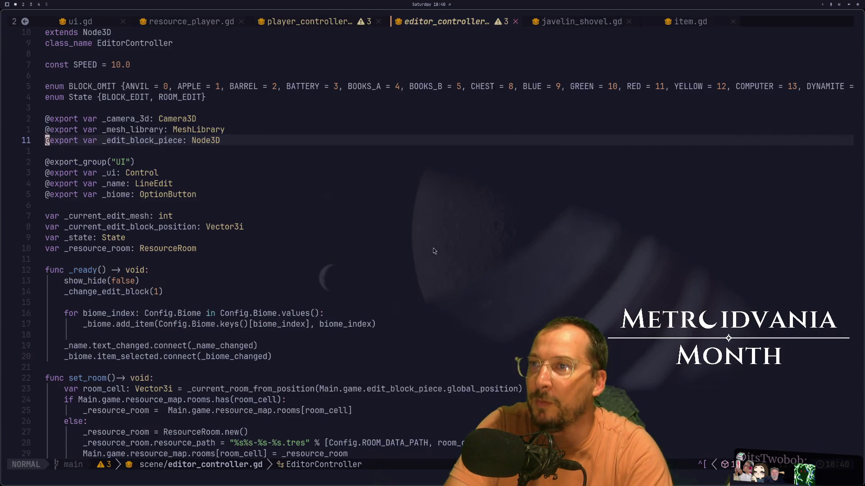
key(super+2)
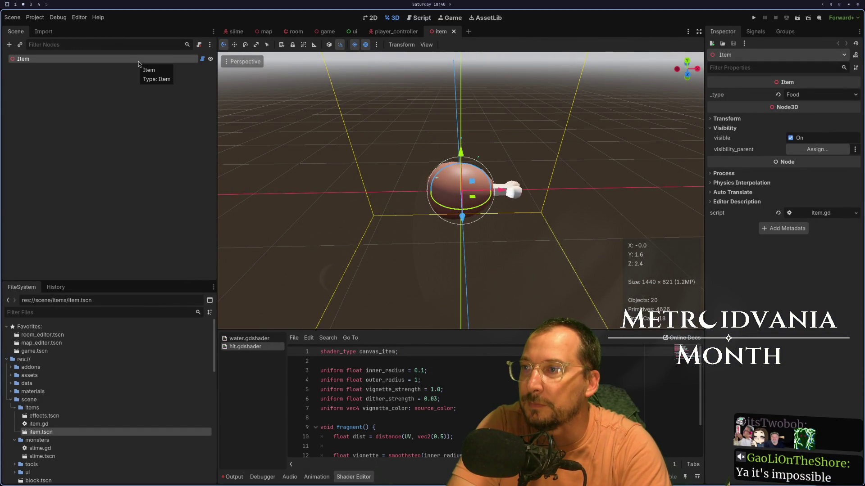
Add an Area3D child node under the Item root
right_click(121, 65)
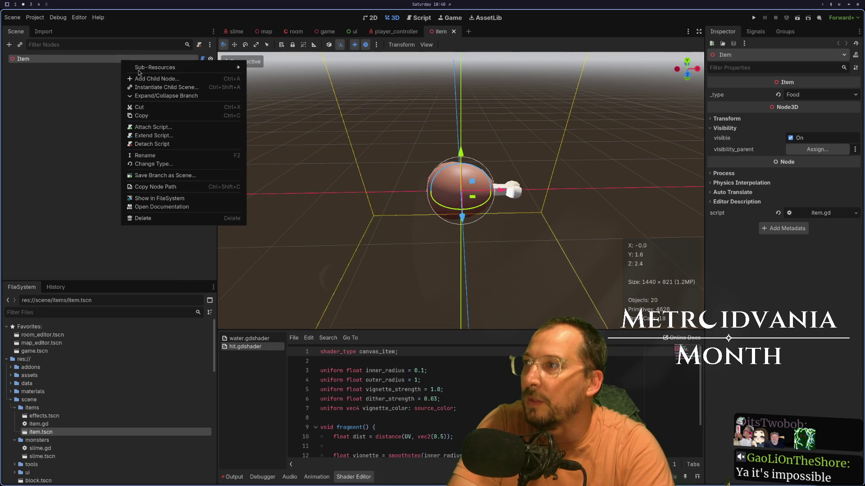
click(136, 80)
text(Area)
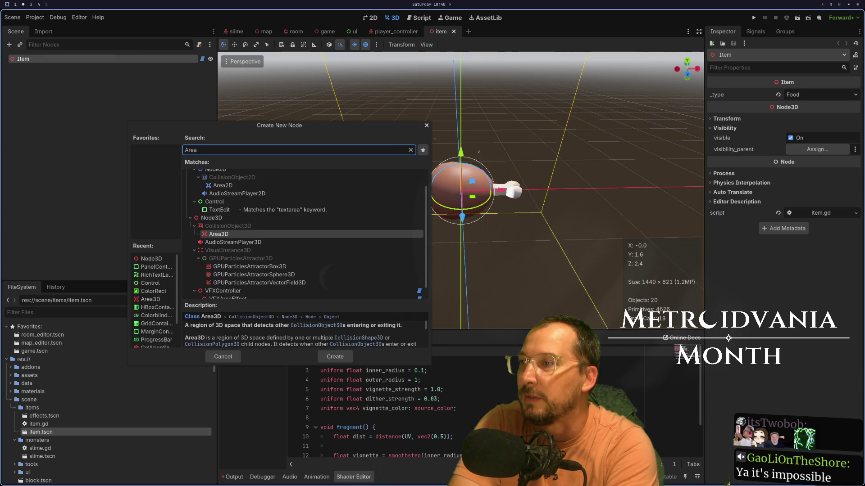
key(Return)
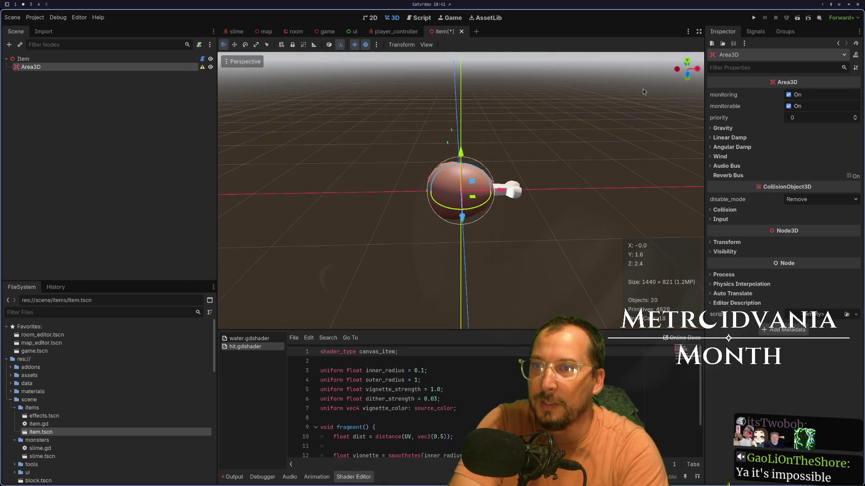
Add a CollisionShape3D child under the Area3D
right_click(87, 66)
click(133, 85)
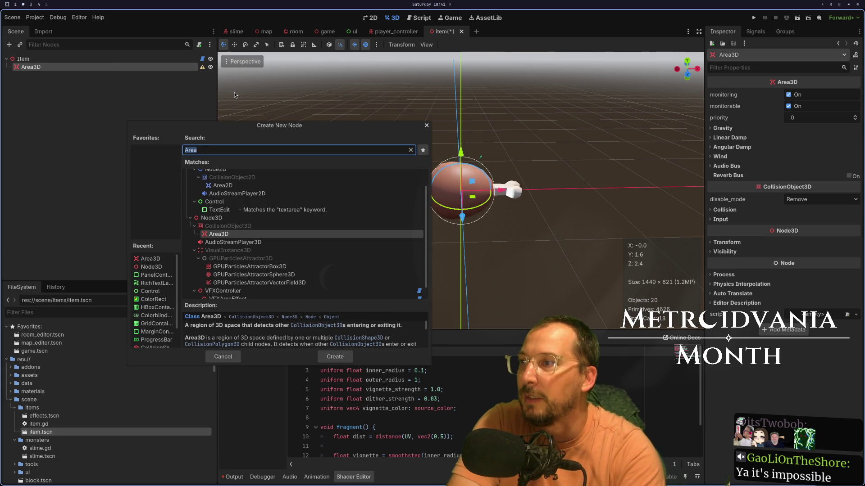
text(colli)
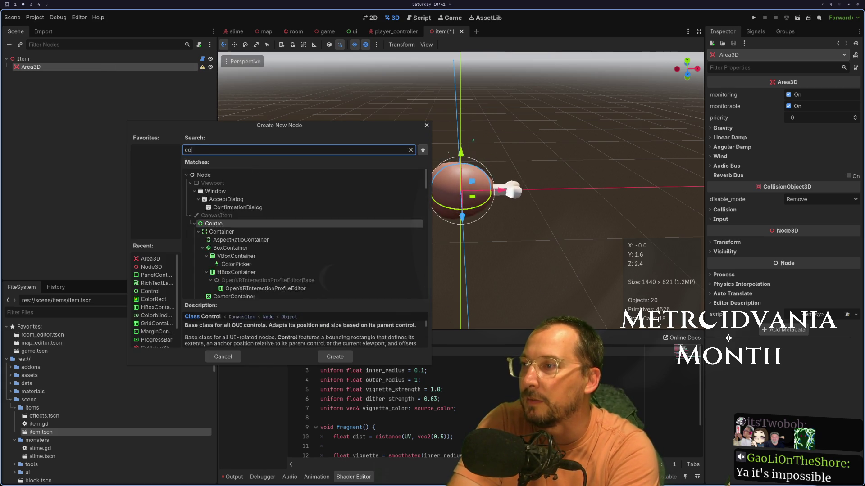
key(Return)
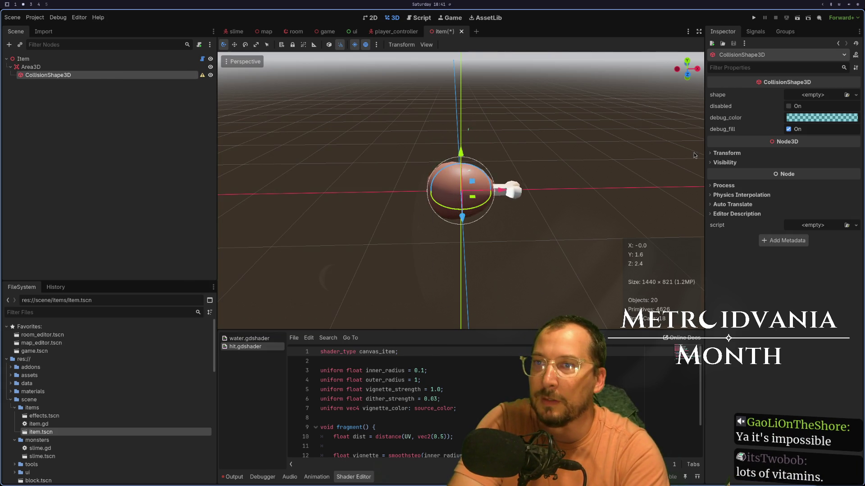
click(828, 95)
Replace the collider's box shape with a SphereShape3D of radius 1.0
click(802, 133)
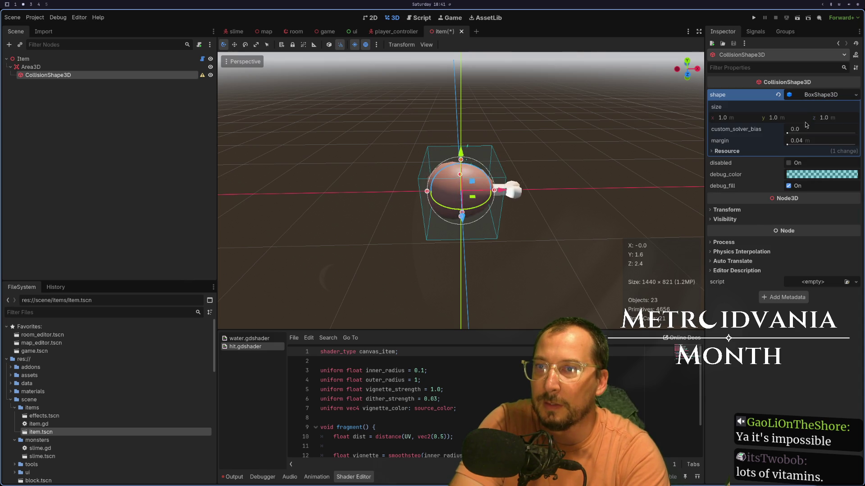
click(833, 95)
click(778, 94)
click(856, 95)
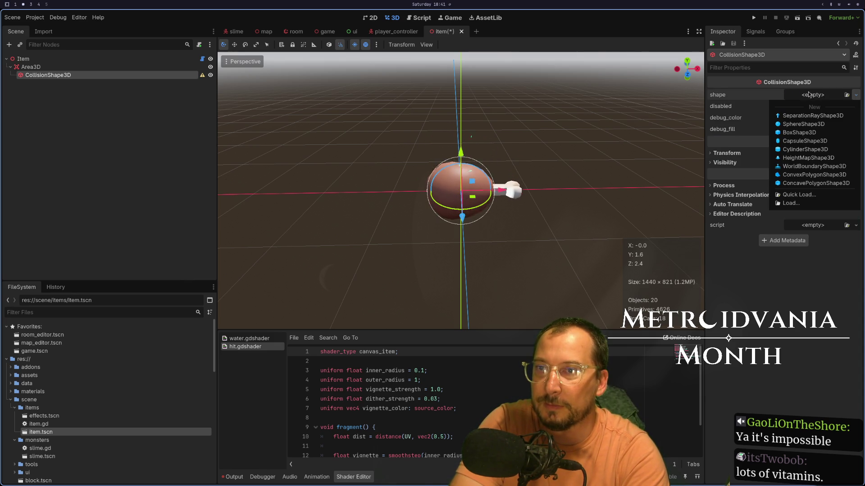
click(803, 124)
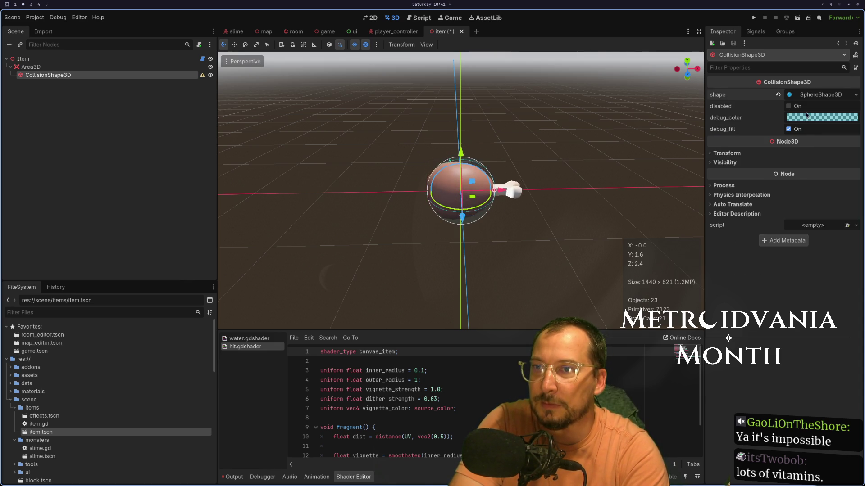
click(811, 95)
click(811, 107)
text(2)
key(Return)
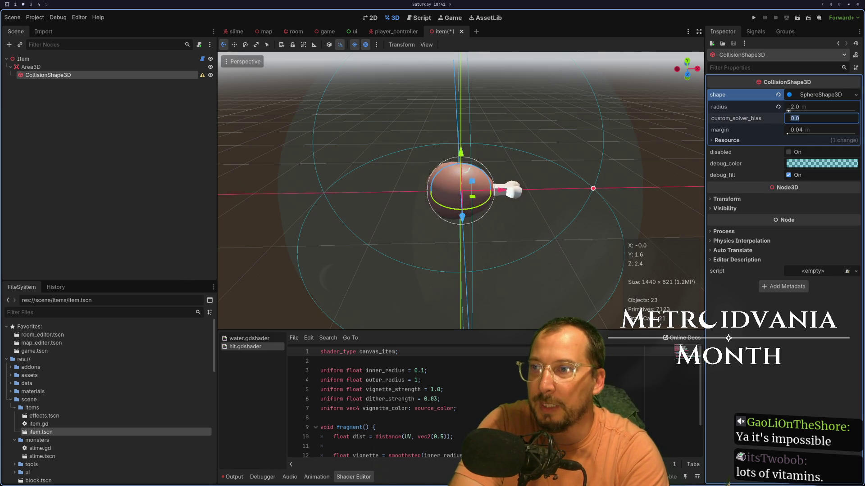
text(1)
key(Tab)
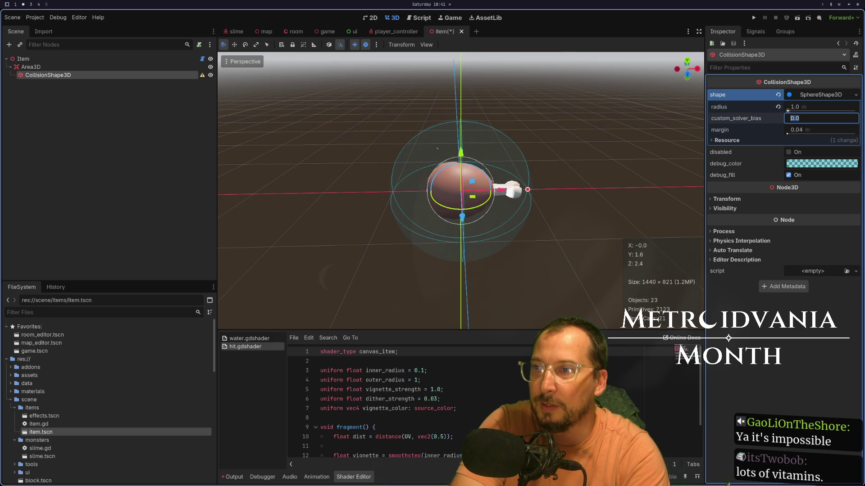
Position the collision sphere at y 0.25 in its Transform
mouse_move(487, 140)
mouse_down()
mouse_move(518, 139)
mouse_move(486, 140)
mouse_up()
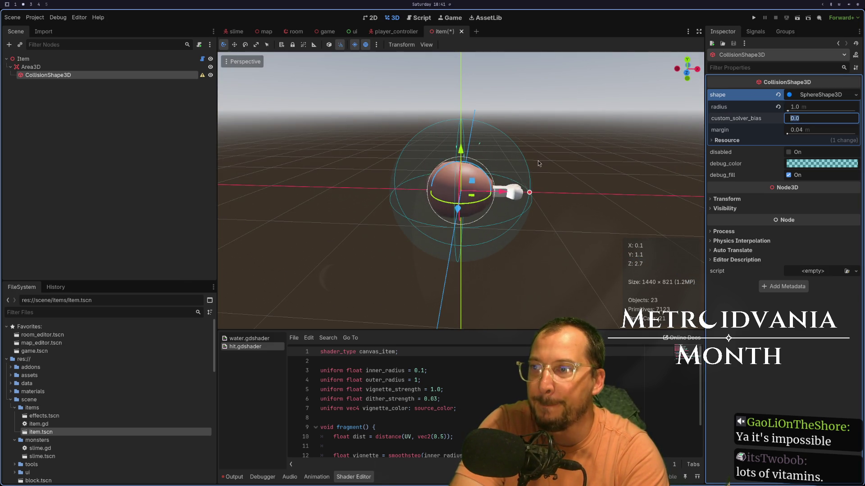
key(KP_1)
drag(469, 147, 466, 117)
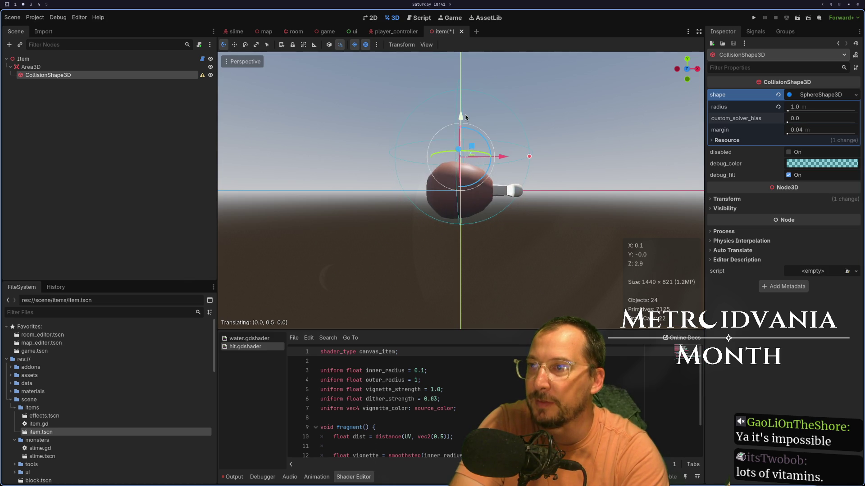
click(719, 201)
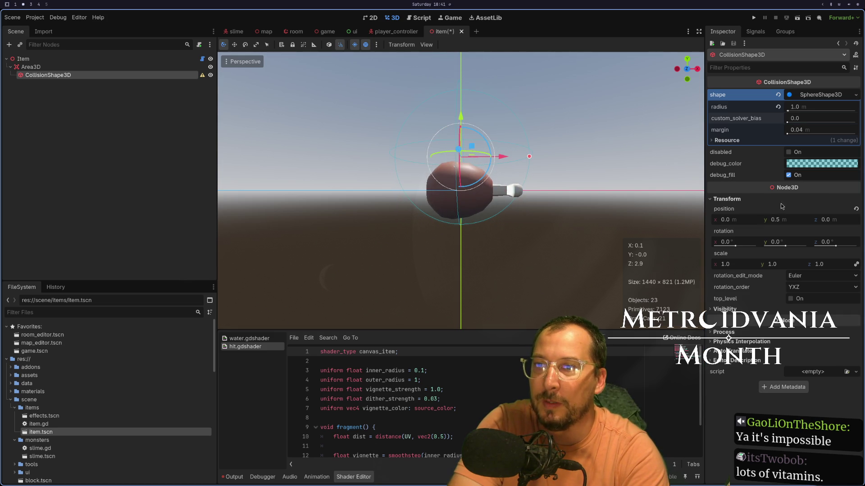
key(KP_8)
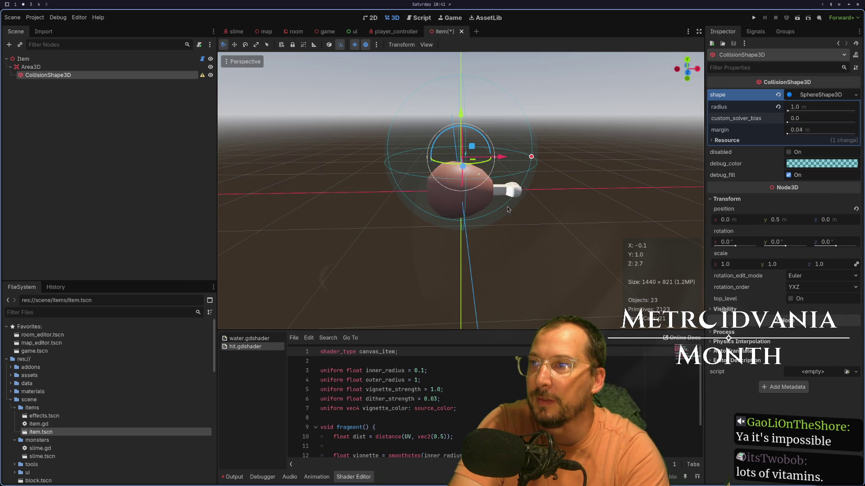
drag(461, 123, 461, 136)
click(793, 221)
text(0.25)
key(Tab)
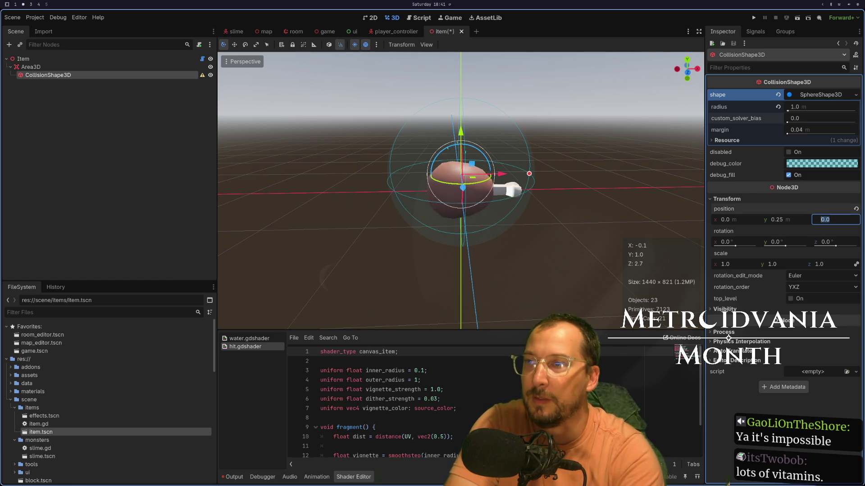
Enlarge the sphere radius to 1.5 and save the item scene
mouse_move(643, 134)
mouse_down()
mouse_move(580, 121)
mouse_move(620, 150)
mouse_move(605, 160)
mouse_up()
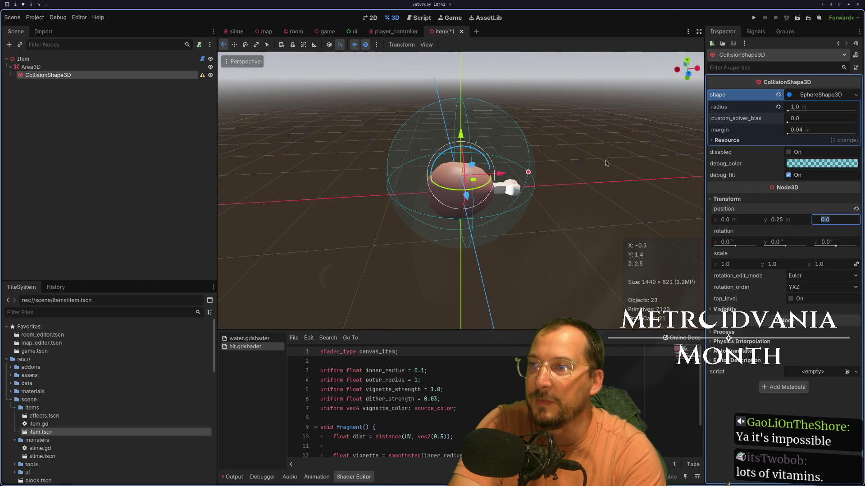
click(806, 111)
text(1.5)
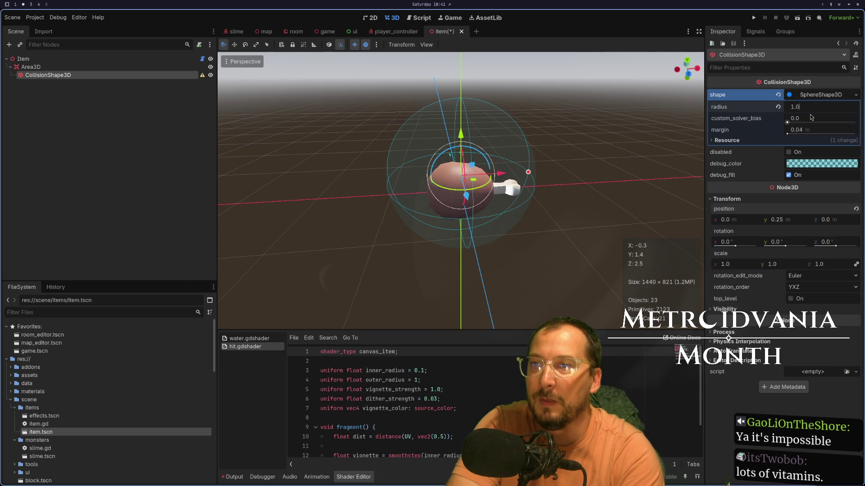
key(Tab)
drag(640, 158, 608, 189)
key(ctrl+s)
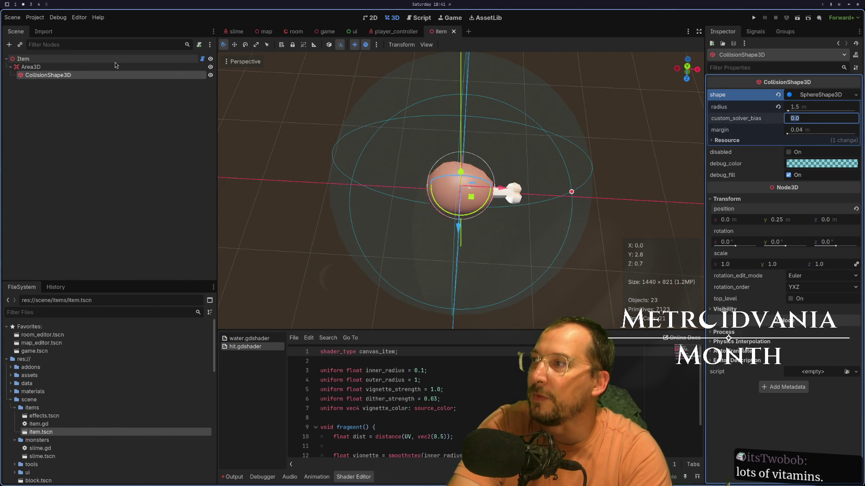
key(super+1)
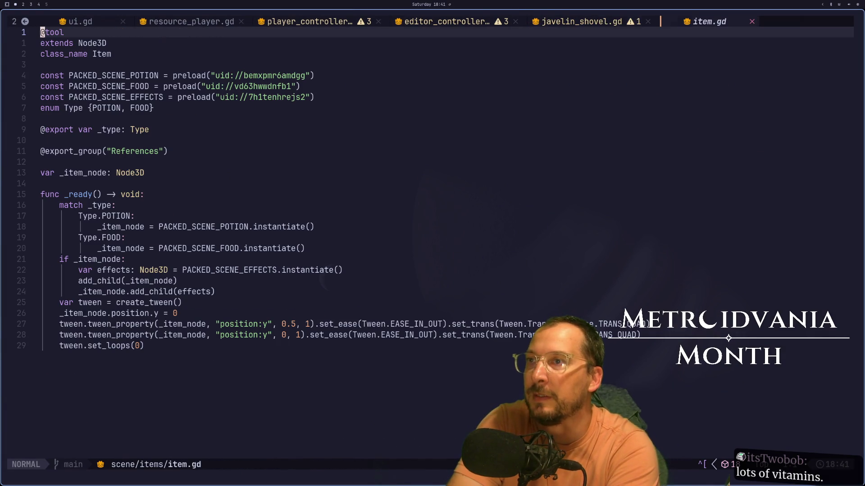
key(j)
key(j)
key(j)
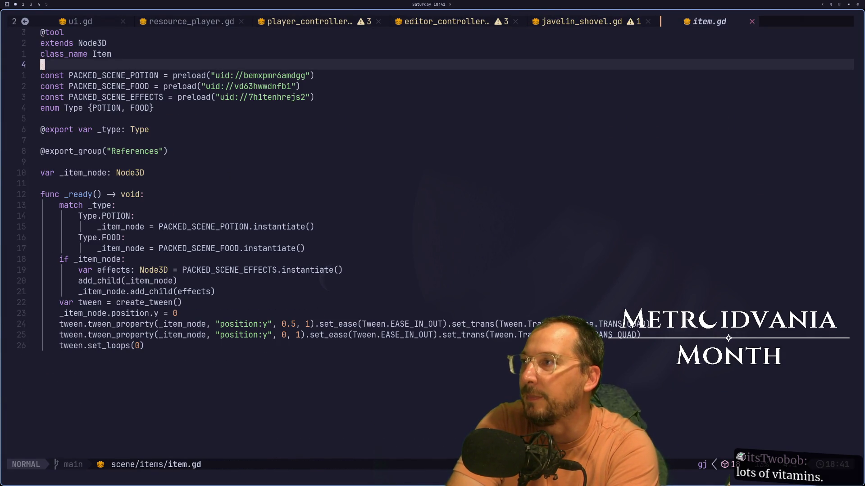
key(j)
key(k)
key(k)
text(o@expor)
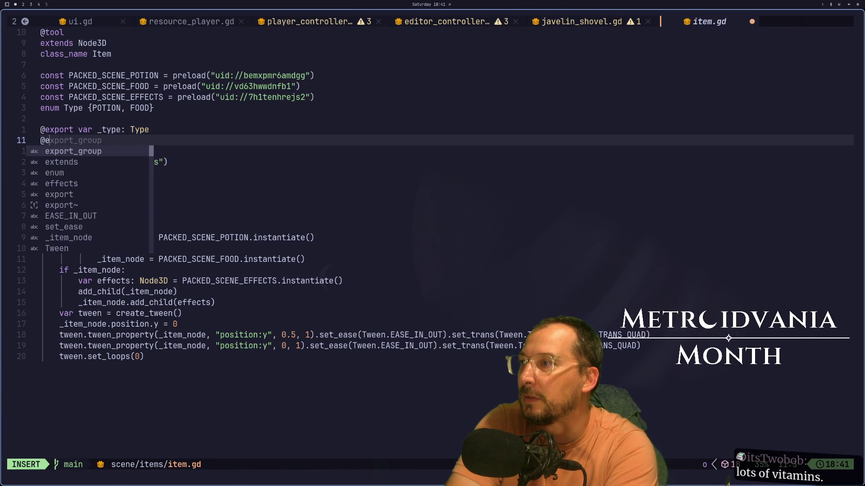
text(t)
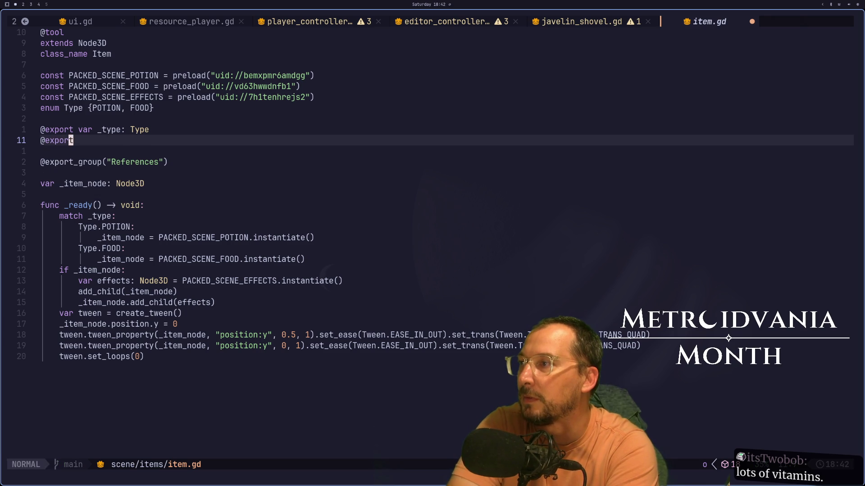
key(Escape)
key(d)
key(d)
key(j)
key(j)
key(p)
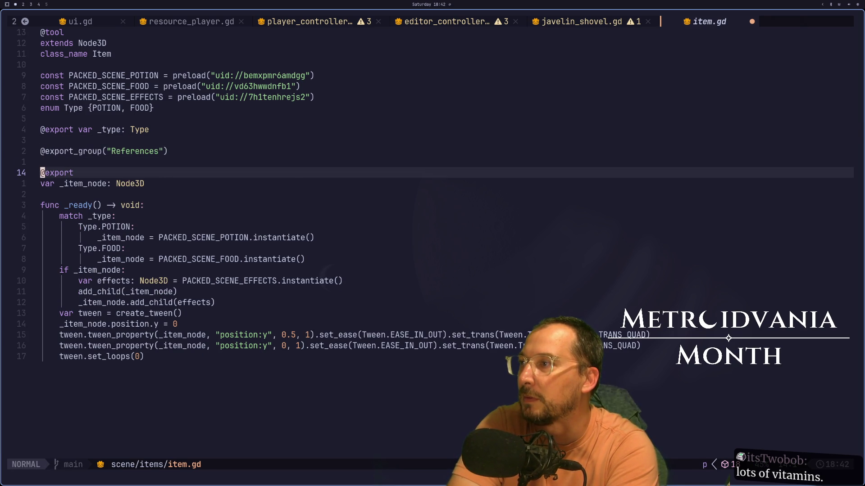
key(k)
key(d)
key(d)
text(A  var _ite)
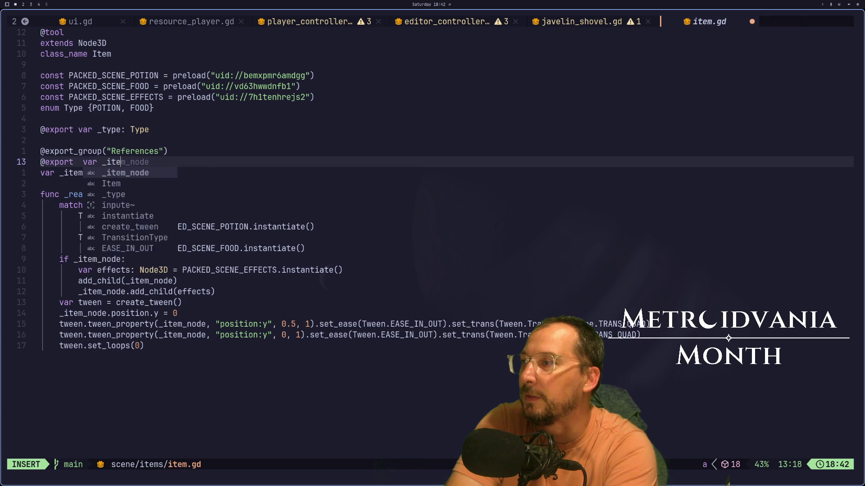
key(BackSpace)
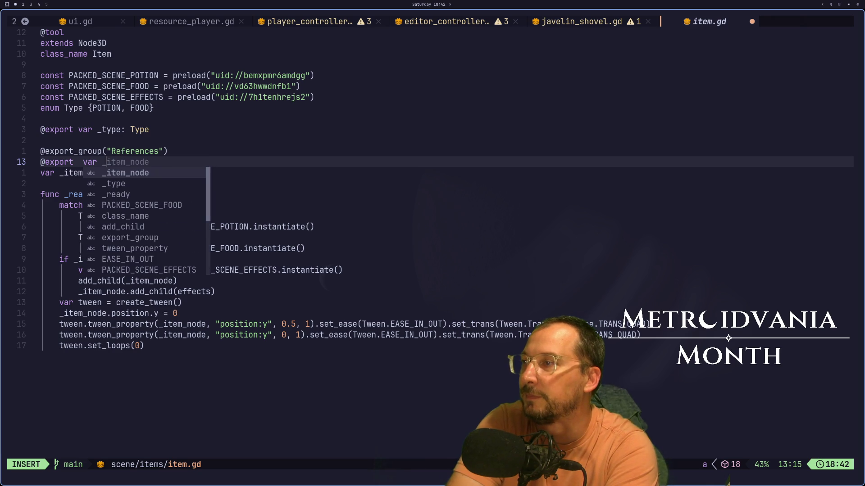
text(area_3)
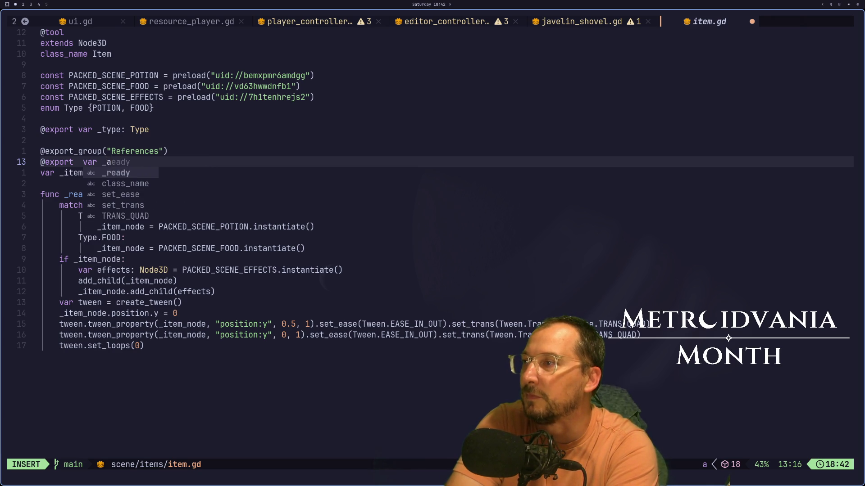
text(d: Are)
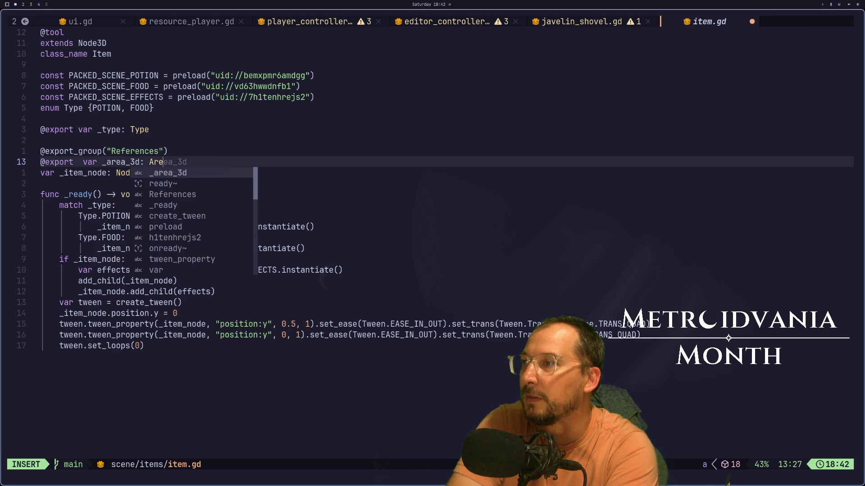
text(a)
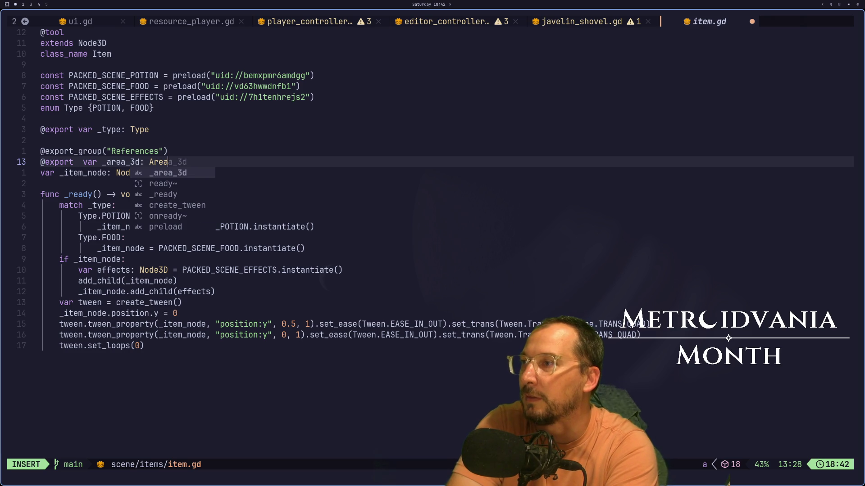
text(3D)
key(Escape)
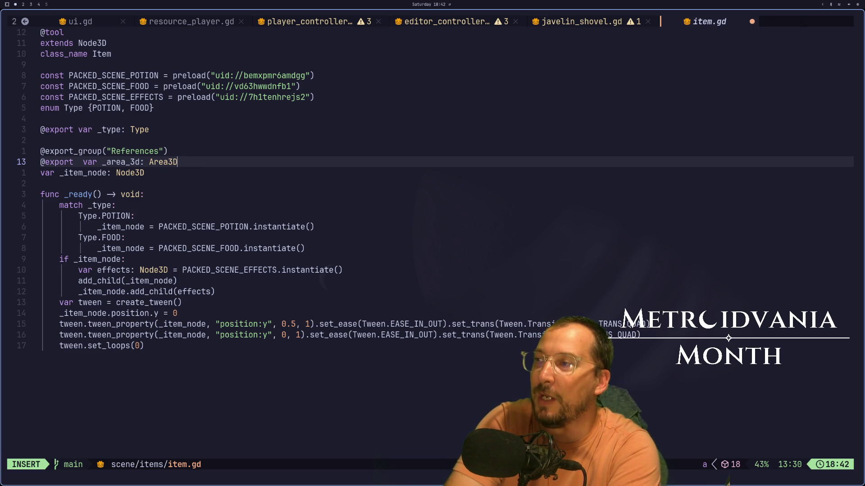
key(g)
key(j)
key(k)
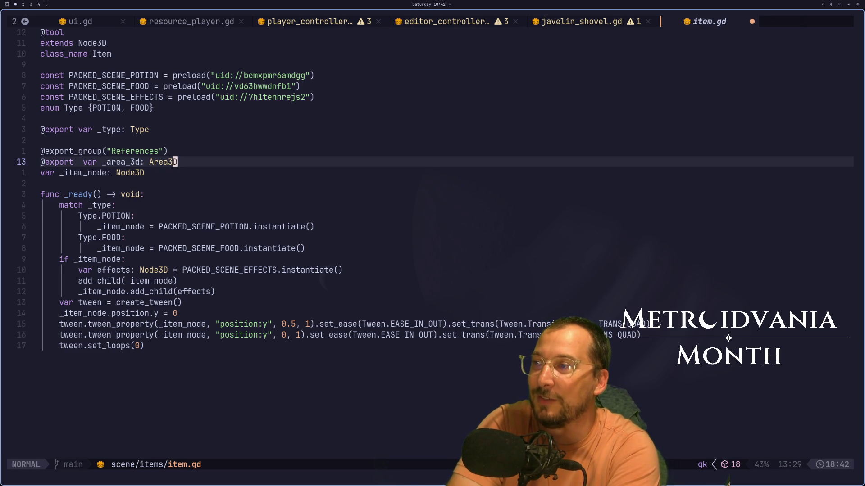
key(o)
key(Escape)
text(:w)
key(Return)
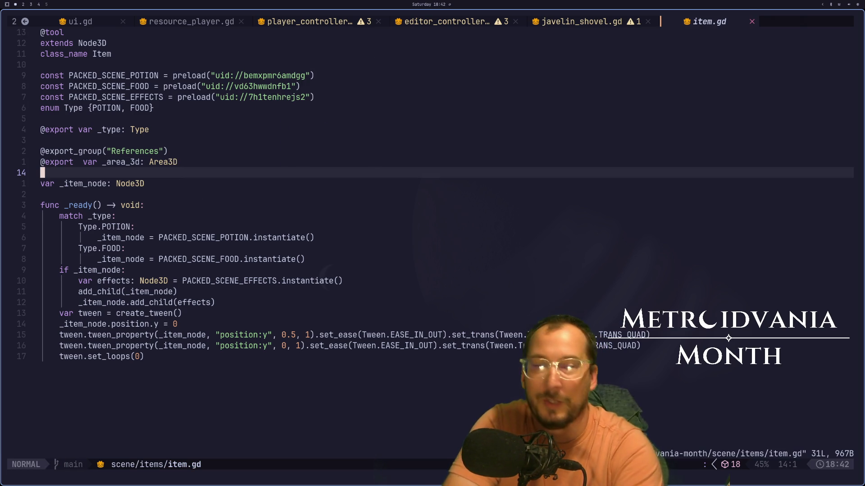
key(super+4)
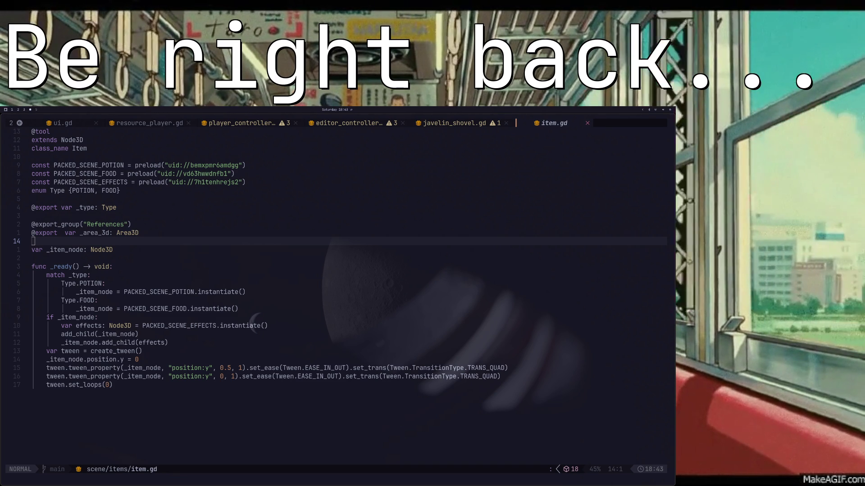
click(145, 249)
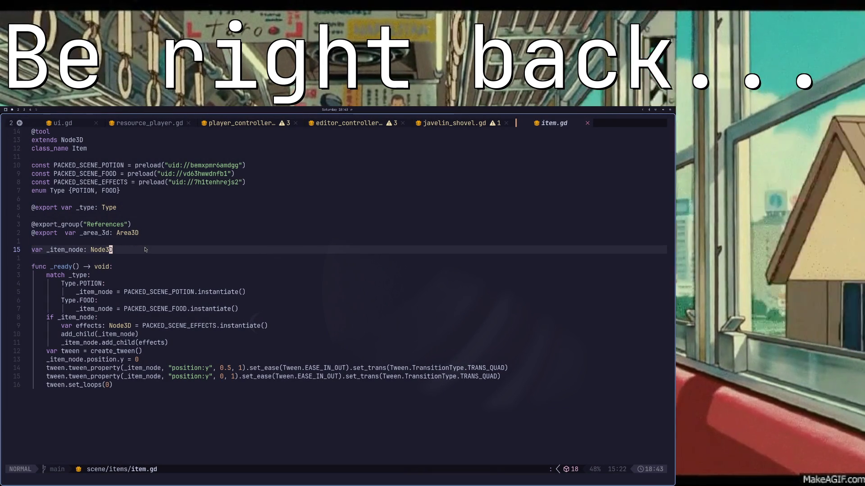